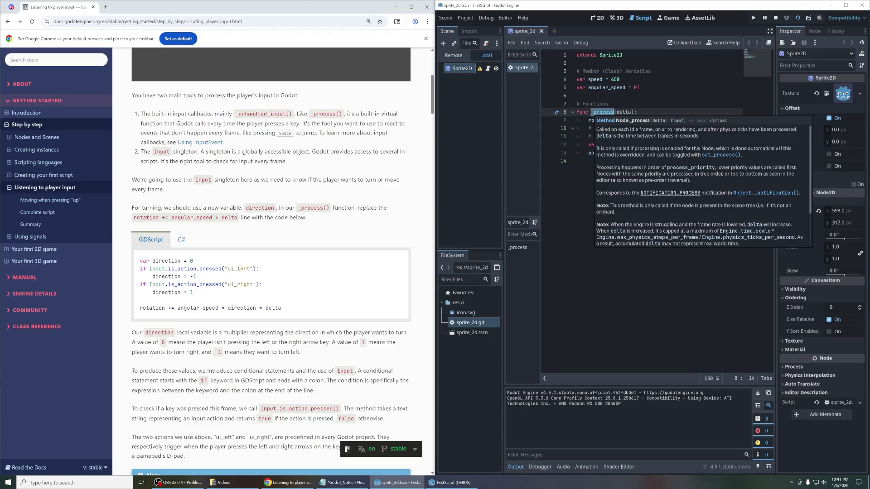
Step: Read the _process documentation and select the whole _process function
click(630, 94)
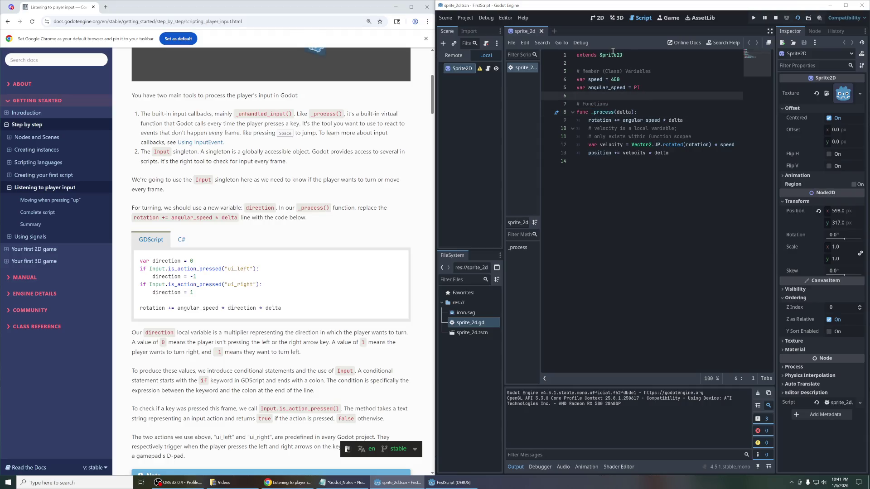
mouse_move(607, 54)
double_click(602, 112)
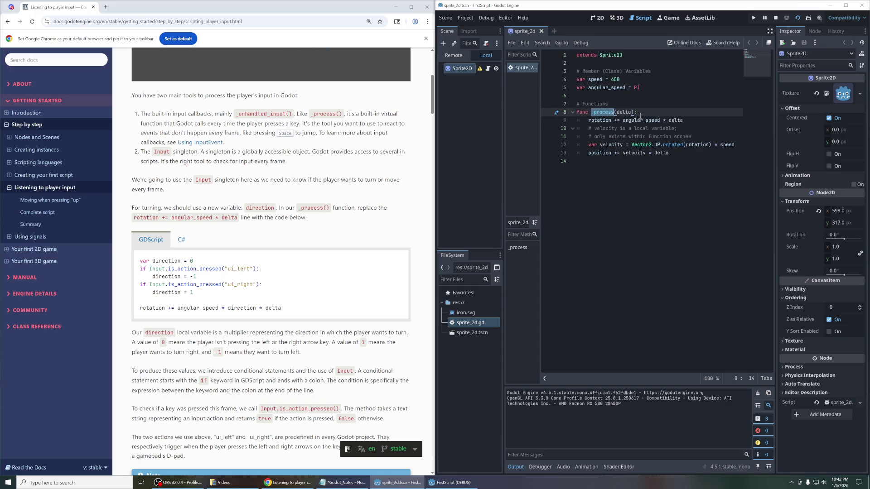
drag(684, 157, 571, 115)
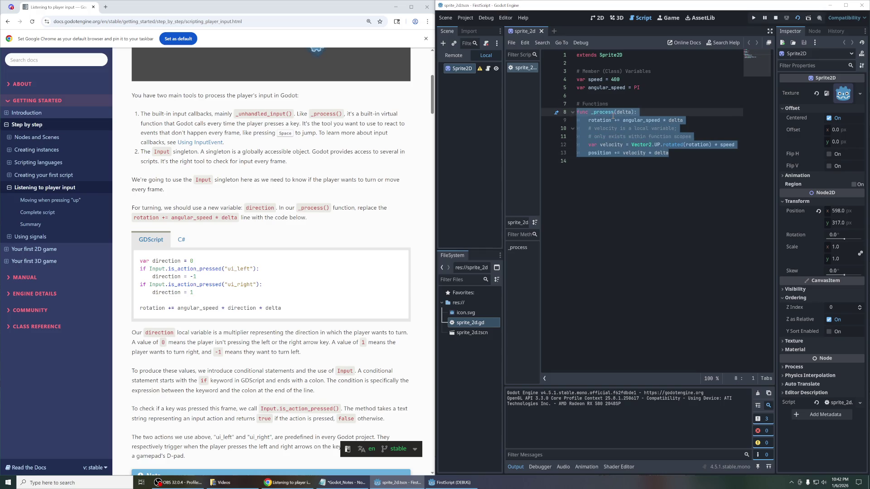
mouse_move(612, 116)
Step: Copy the tutorial's direction code snippet for turning with ui_left and ui_right
drag(347, 221, 135, 203)
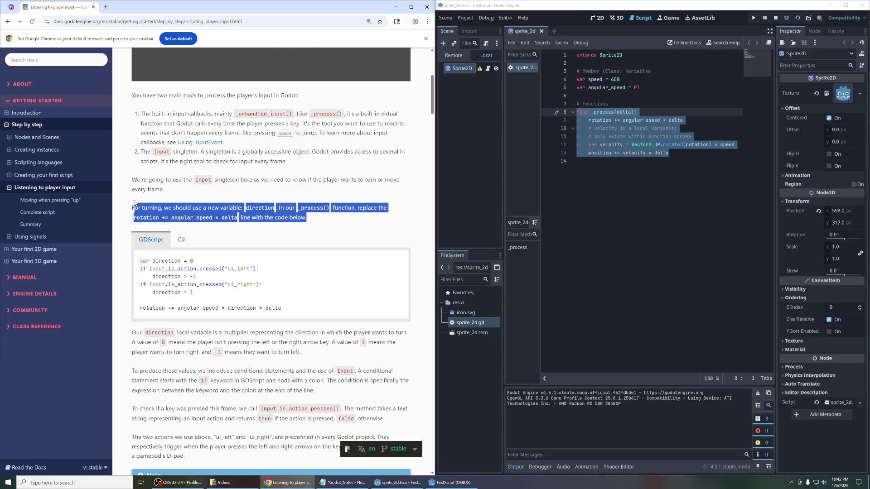
click(186, 217)
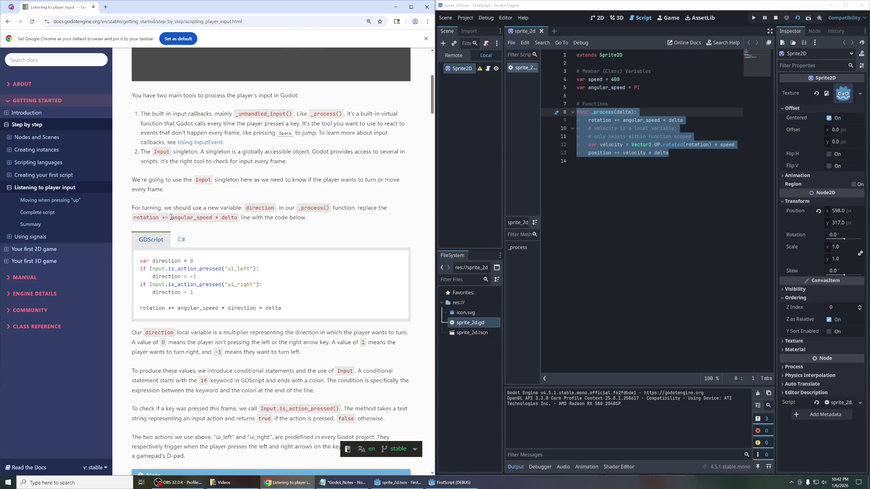
drag(171, 217, 239, 219)
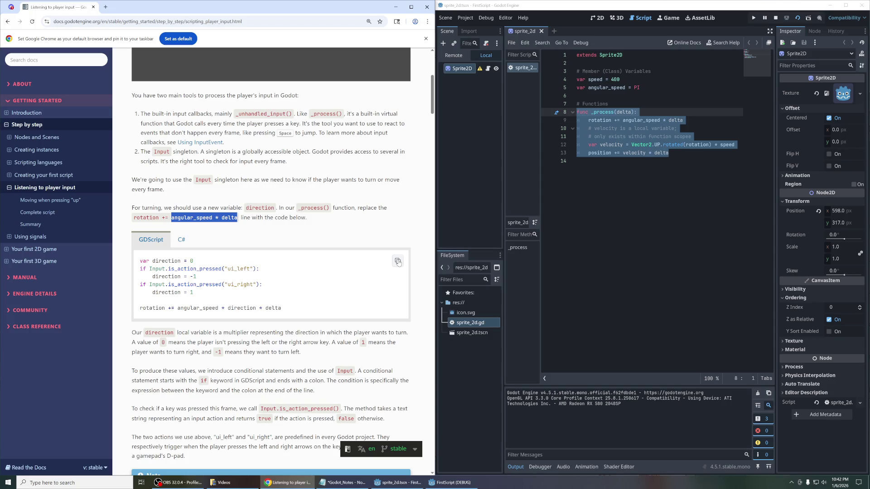
click(398, 262)
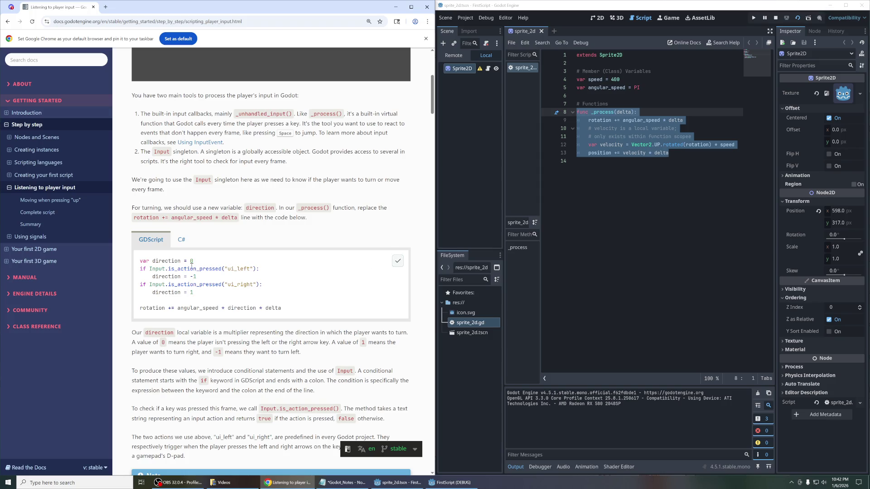
click(631, 152)
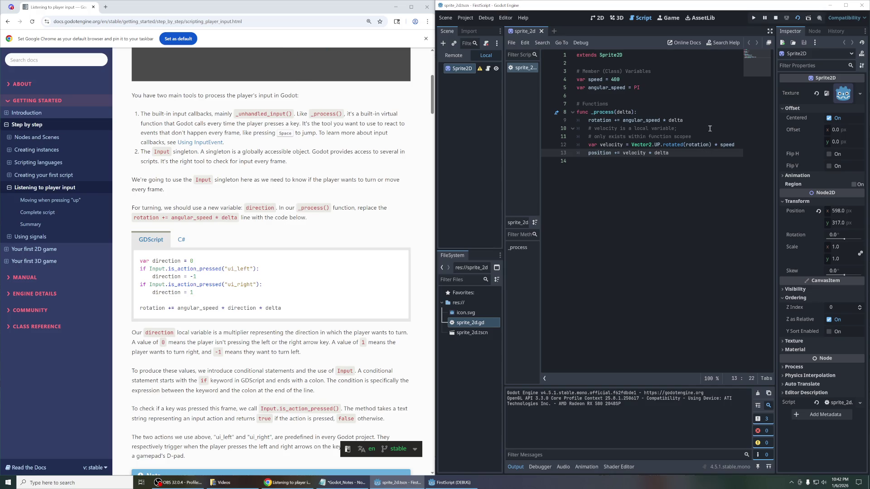
Step: Paste the direction code over the rotation line and indent the ui_left check and direction = -1
click(696, 119)
key(Left)
key(Left)
key(Left)
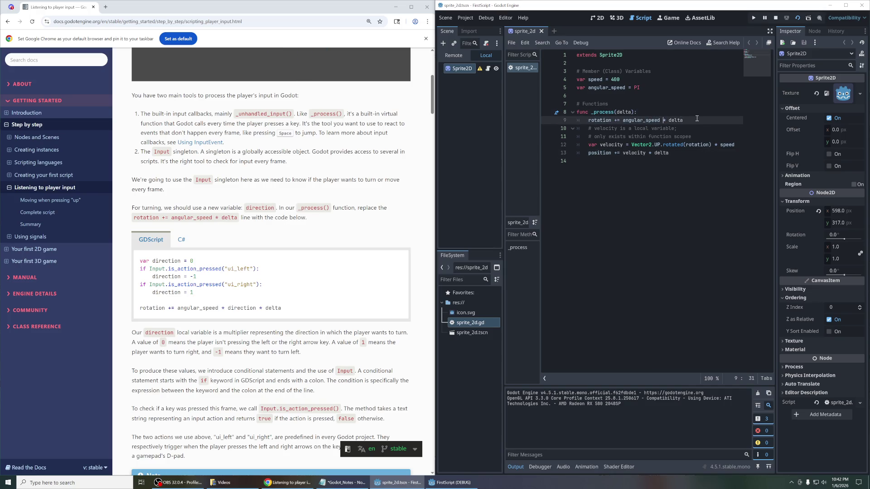
drag(696, 119, 591, 120)
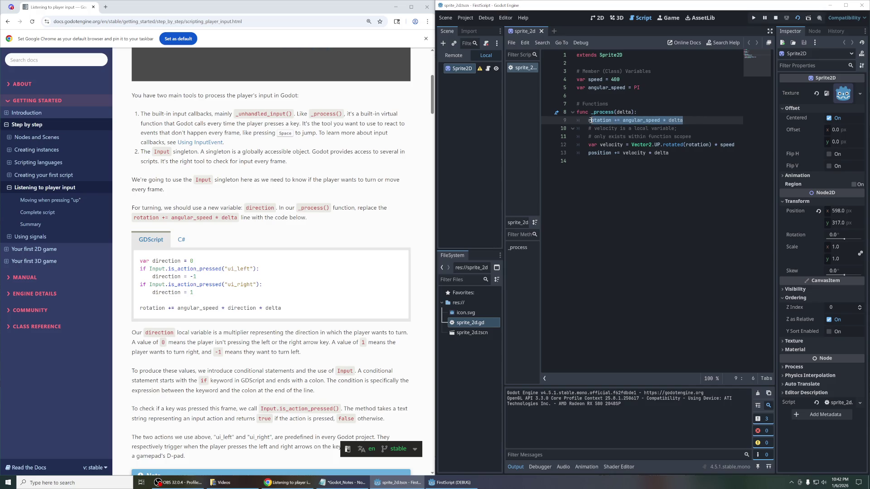
key(ctrl+v)
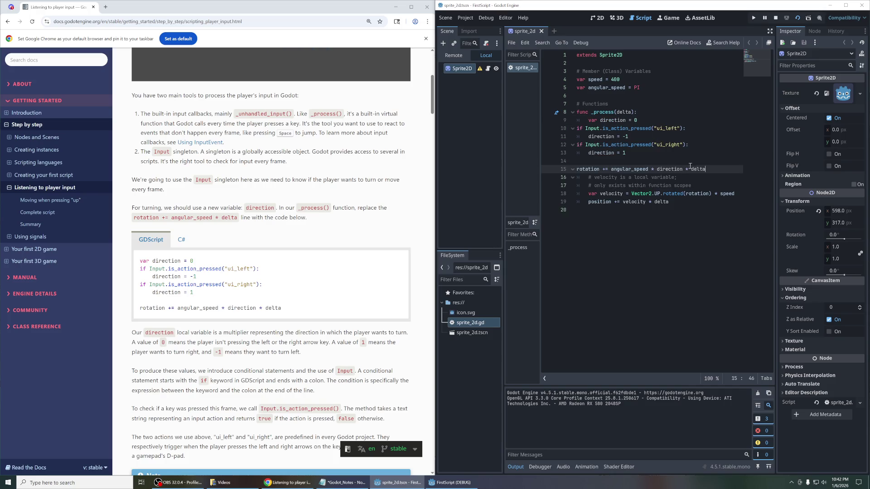
click(584, 128)
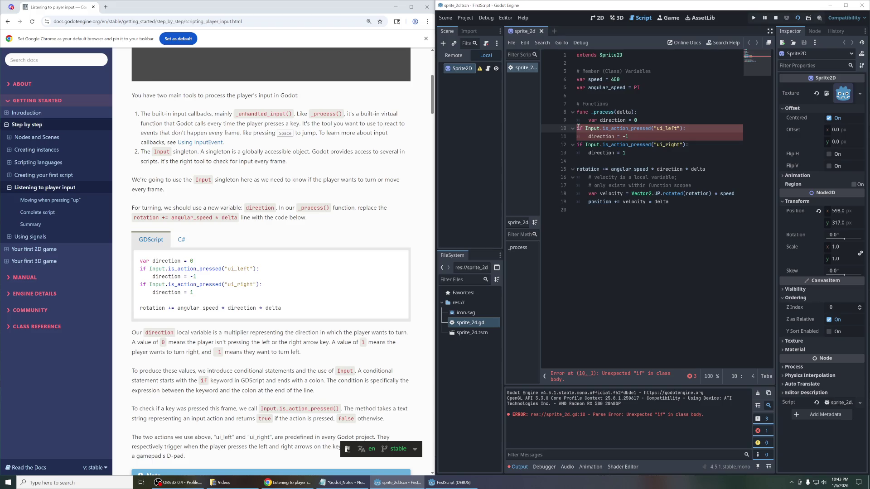
key(Tab)
key(Down)
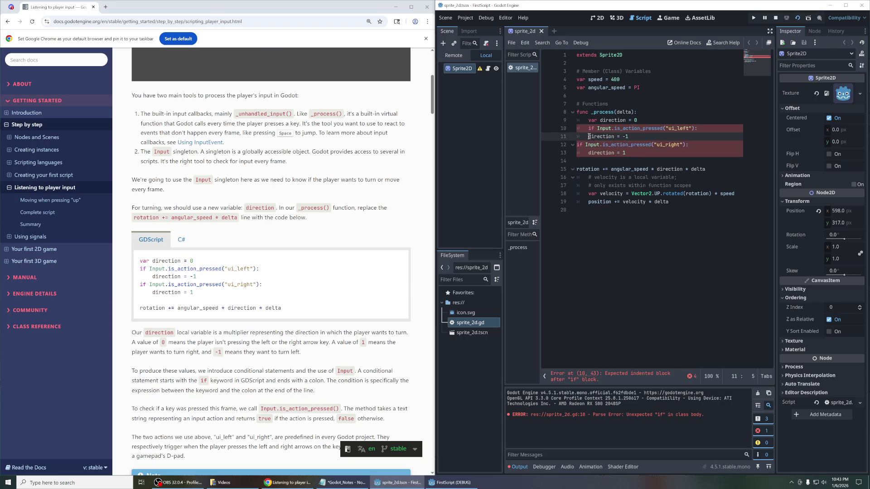
key(Tab)
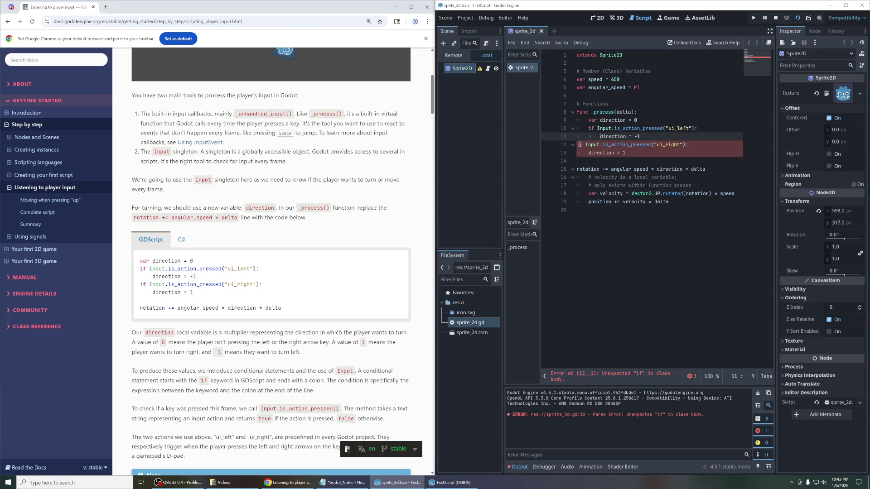
Step: Indent the ui_right check, direction = 1, and the rotation line under _process
click(578, 145)
key(Tab)
key(Down)
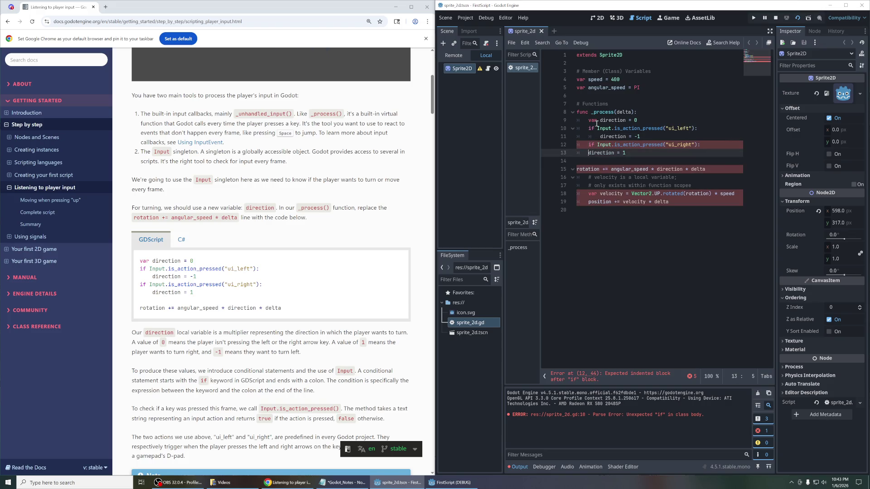
key(Tab)
click(639, 120)
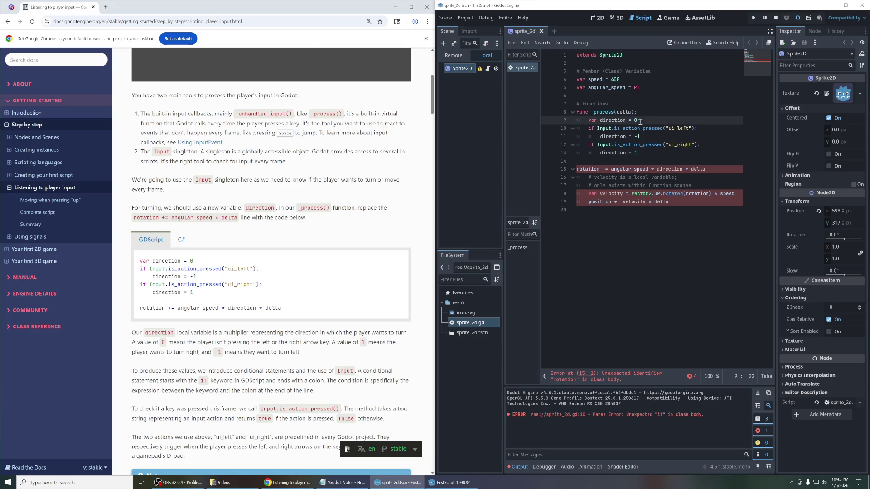
click(576, 169)
key(Tab)
click(729, 157)
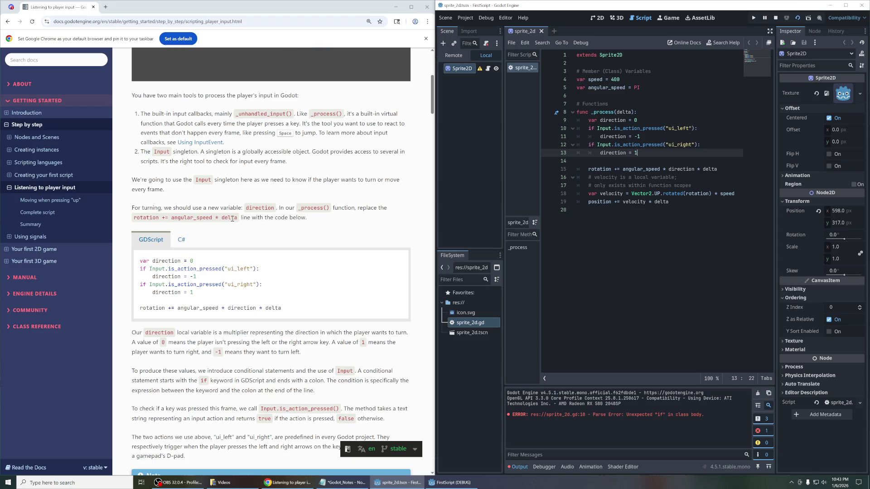
click(704, 161)
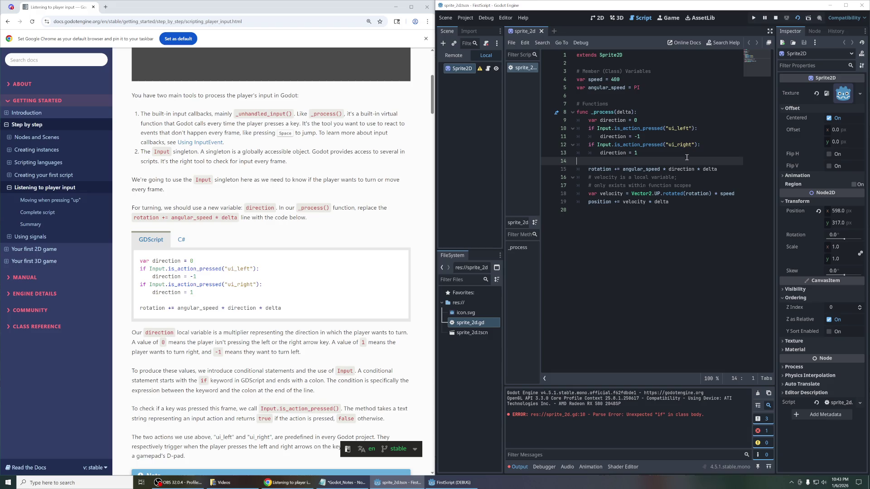
Step: Undo the first attempt, then replace the rotation line with the pasted direction code
key(ctrl+z)
key(ctrl+z)
key(ctrl+z)
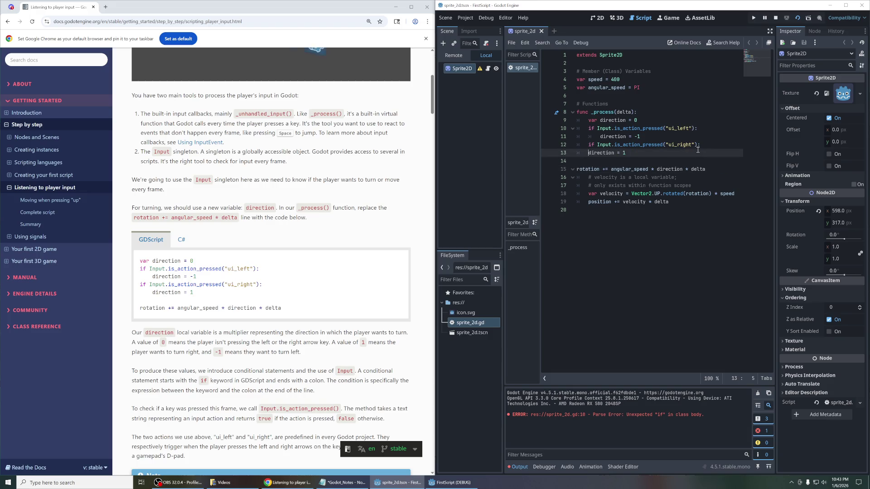
key(ctrl+z)
key(ctrl+z)
key(ctrl+z)
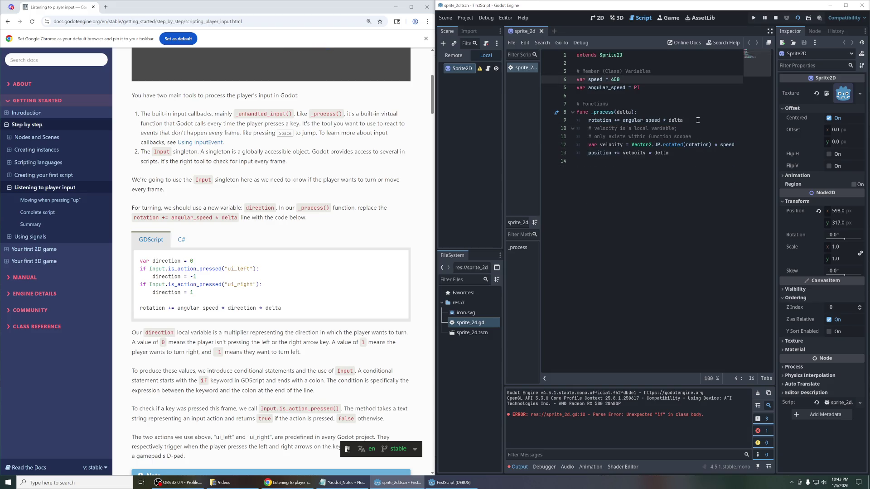
click(690, 127)
drag(684, 120, 589, 122)
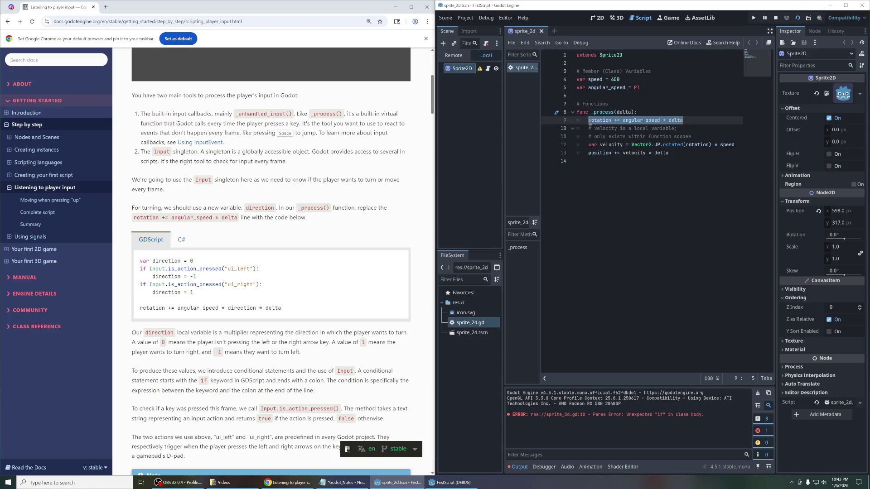
key(BackSpace)
key(ctrl+v)
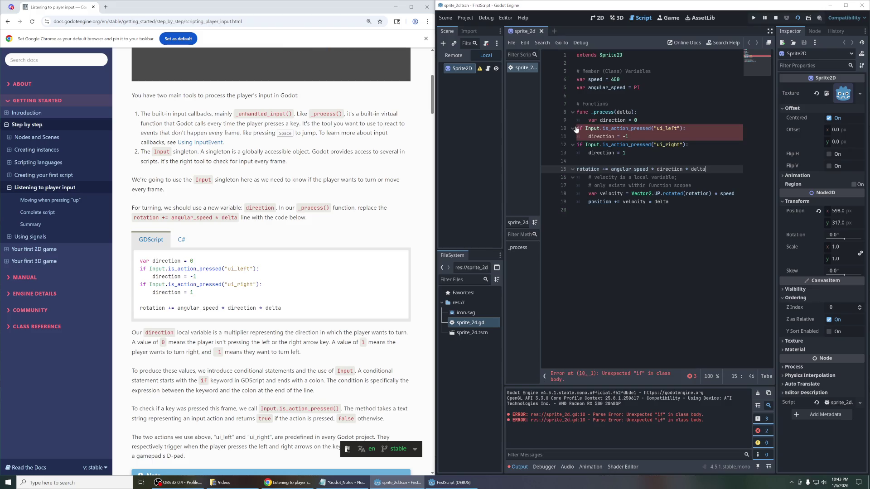
Step: Indent the ui_left and ui_right check blocks under _process
drag(644, 138, 549, 128)
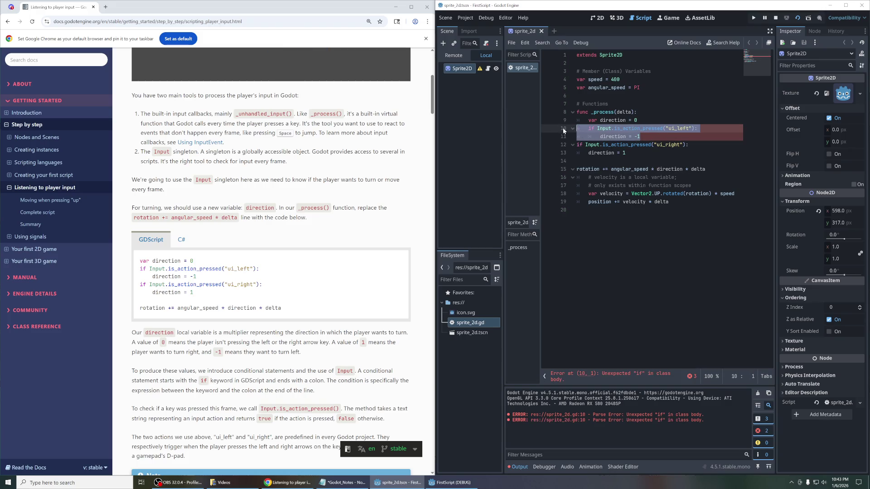
key(Tab)
drag(627, 153, 548, 148)
key(Tab)
click(688, 120)
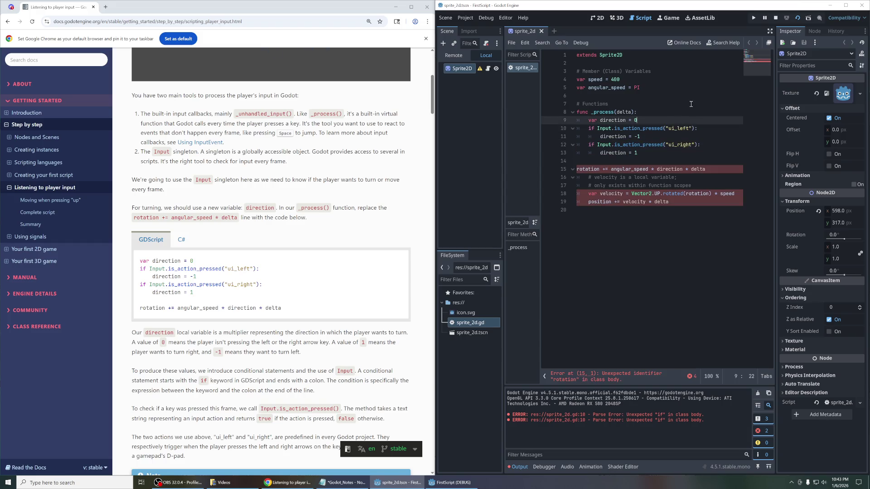
click(688, 145)
Step: Indent the rotation line into _process and save the script
click(592, 167)
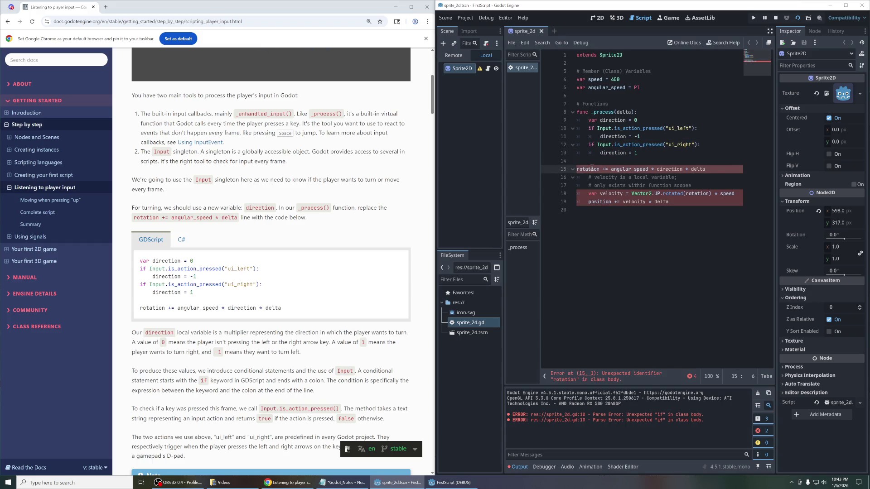
key(Home)
key(Tab)
key(ctrl+s)
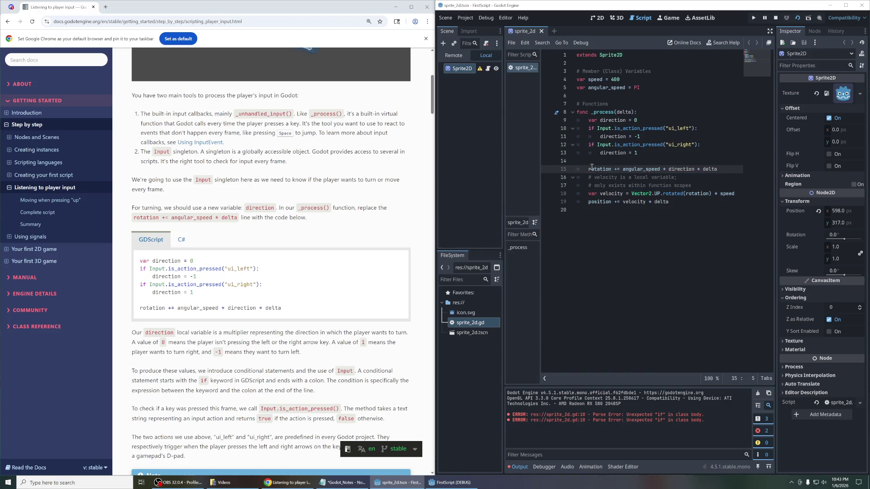
mouse_move(629, 145)
mouse_move(281, 262)
click(776, 18)
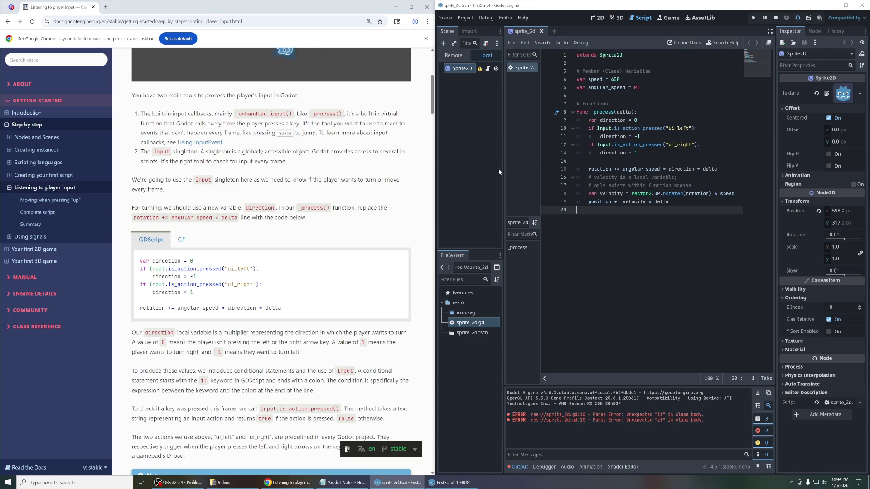
scroll(287, 237, down, 2)
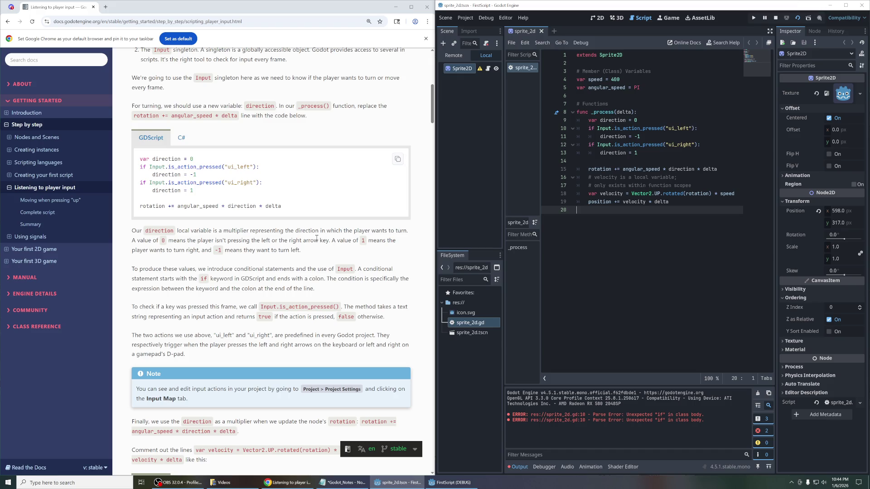
drag(132, 229, 186, 232)
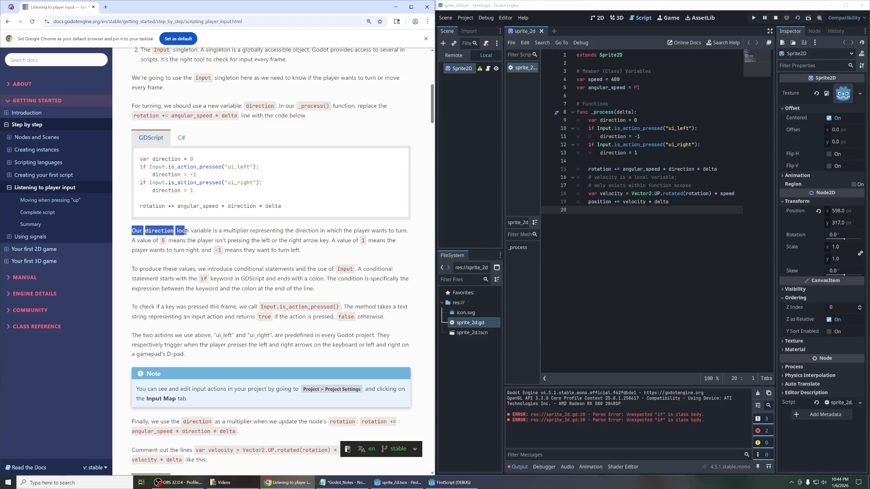
drag(131, 240, 144, 240)
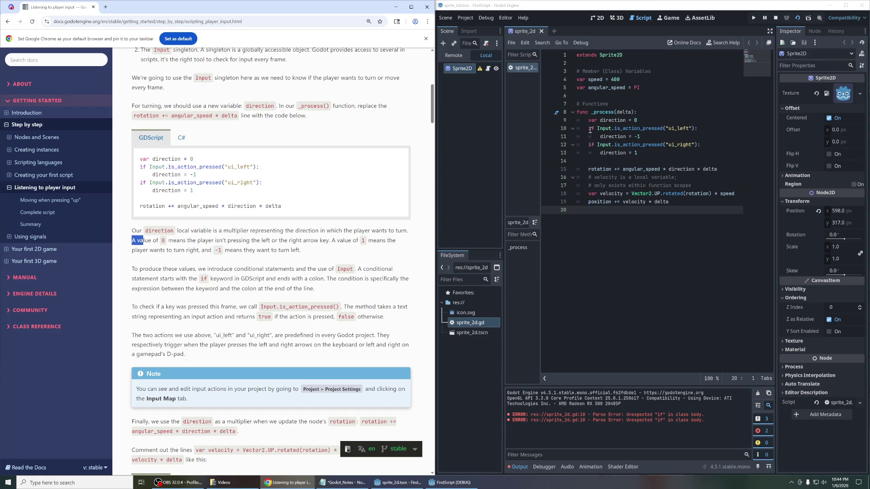
click(209, 280)
drag(130, 271, 342, 289)
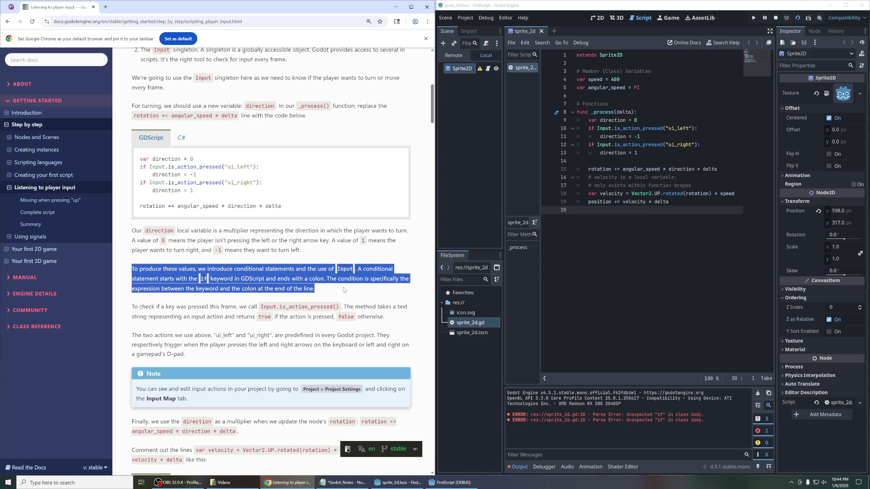
click(333, 303)
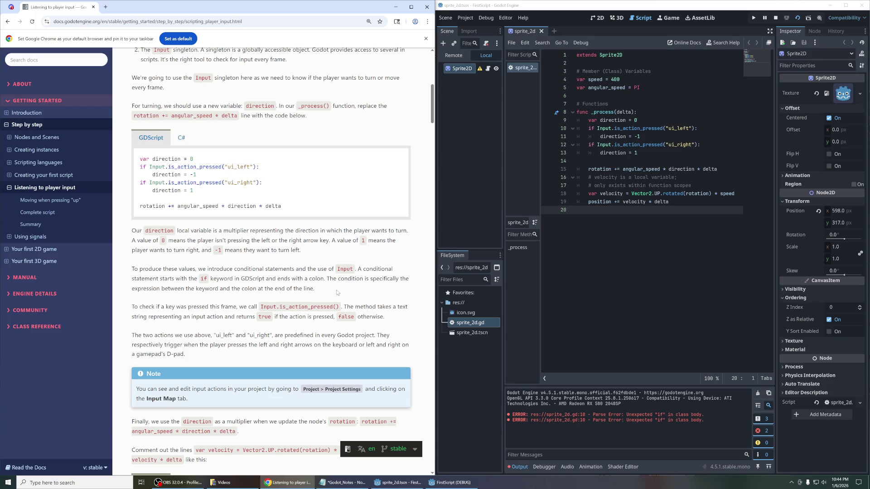
drag(588, 128, 715, 130)
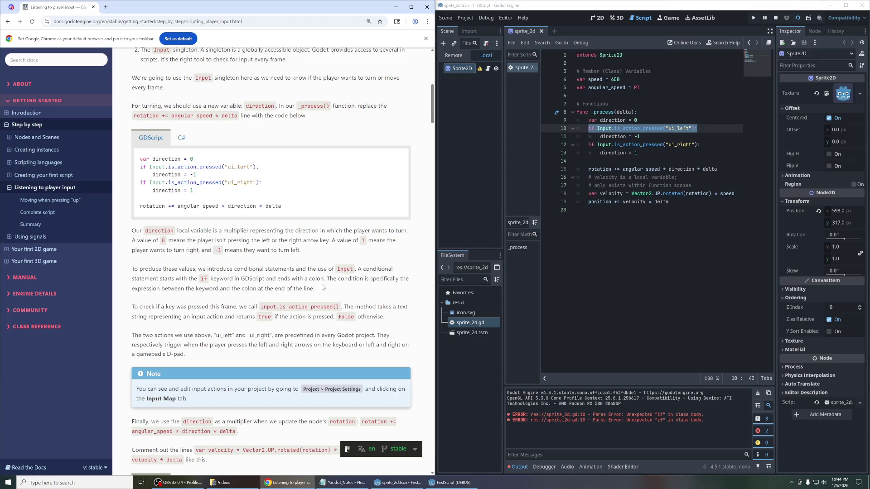
Step: Read the docs' explanation of Input.is_action_pressed and what it returns
drag(323, 288, 325, 278)
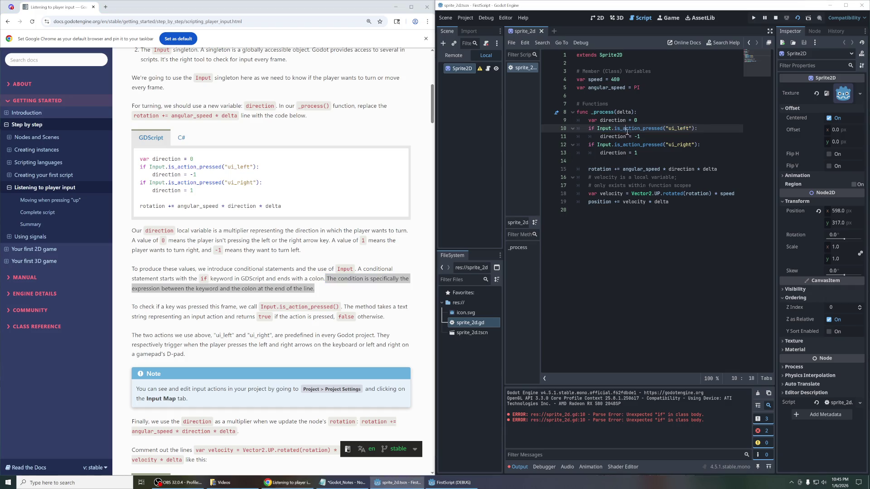
drag(597, 129, 694, 129)
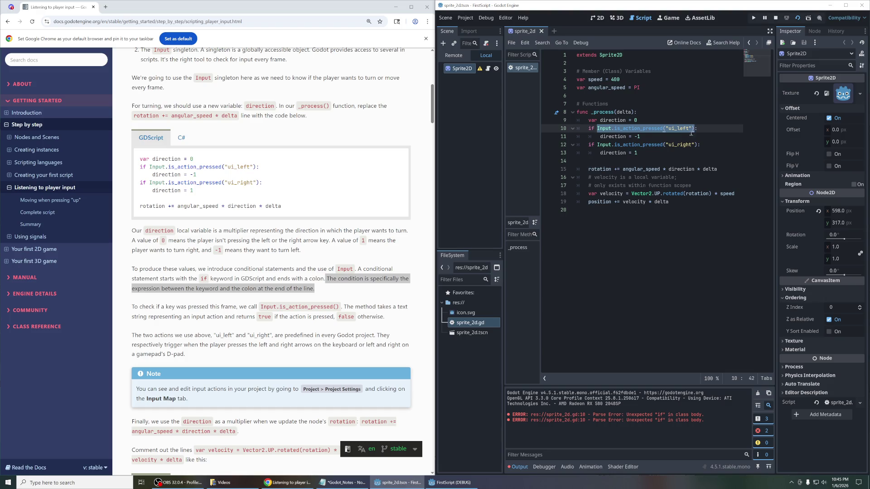
drag(131, 307, 308, 314)
drag(336, 313, 338, 305)
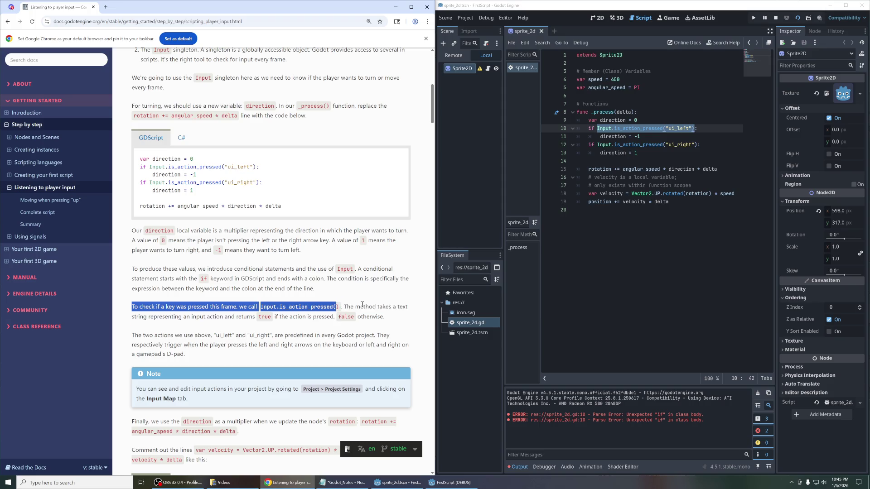
click(371, 305)
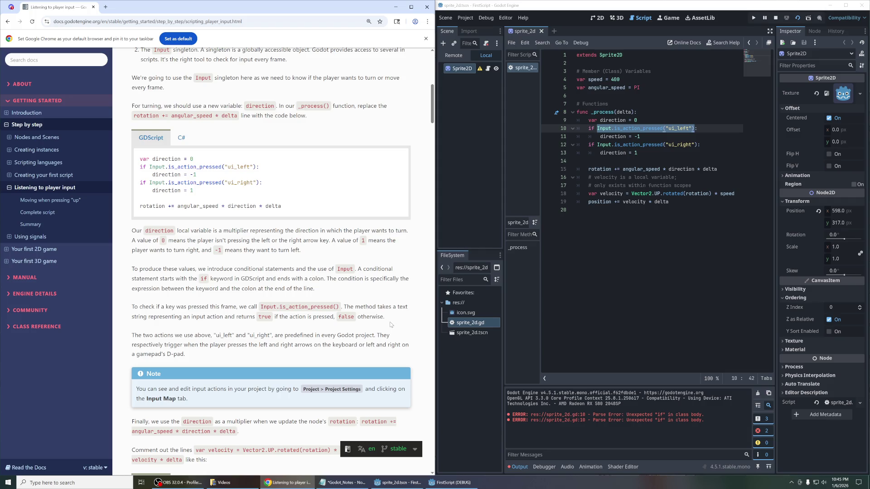
drag(390, 335, 345, 306)
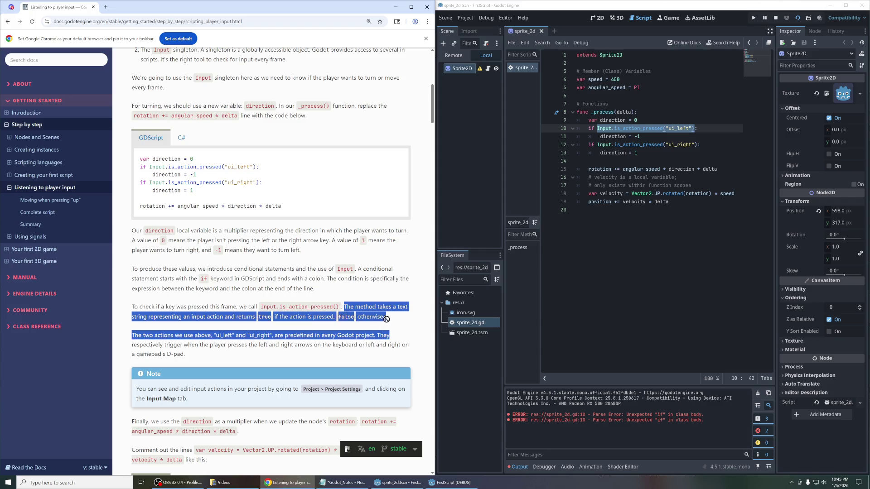
click(358, 301)
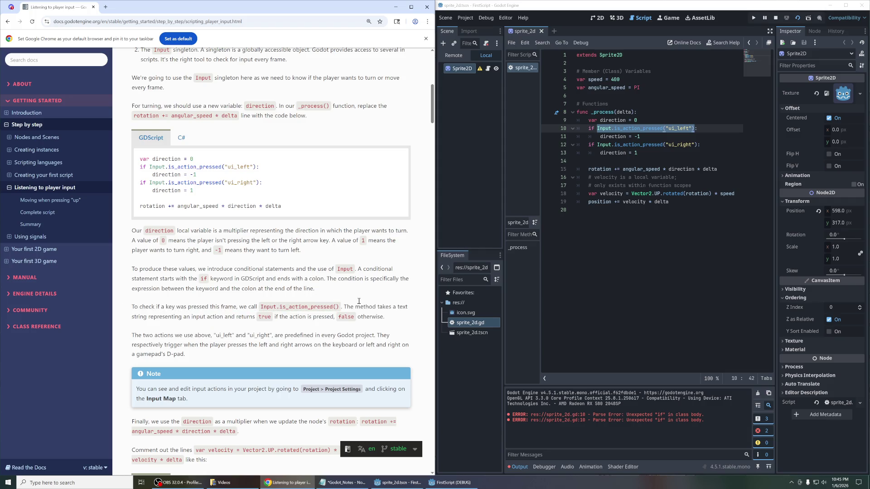
Step: Read about predefined ui_left/ui_right actions and editing input actions, then open the Project menu
drag(130, 336, 202, 358)
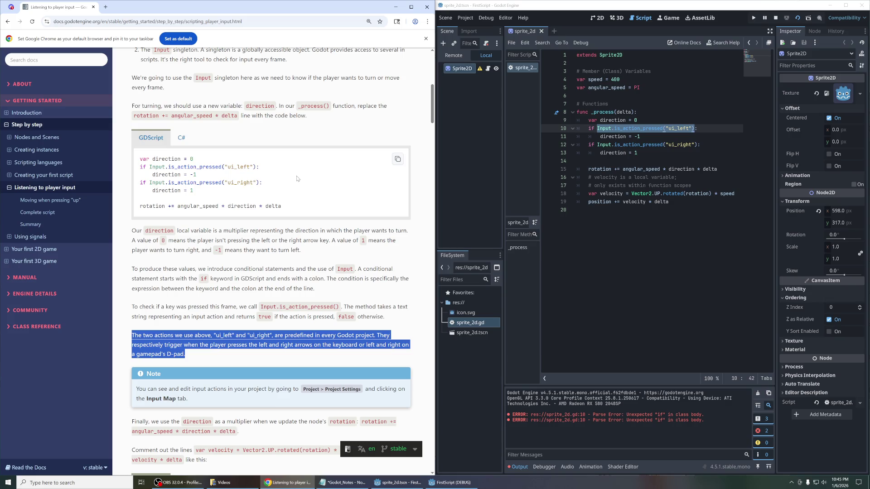
scroll(296, 178, down, 3)
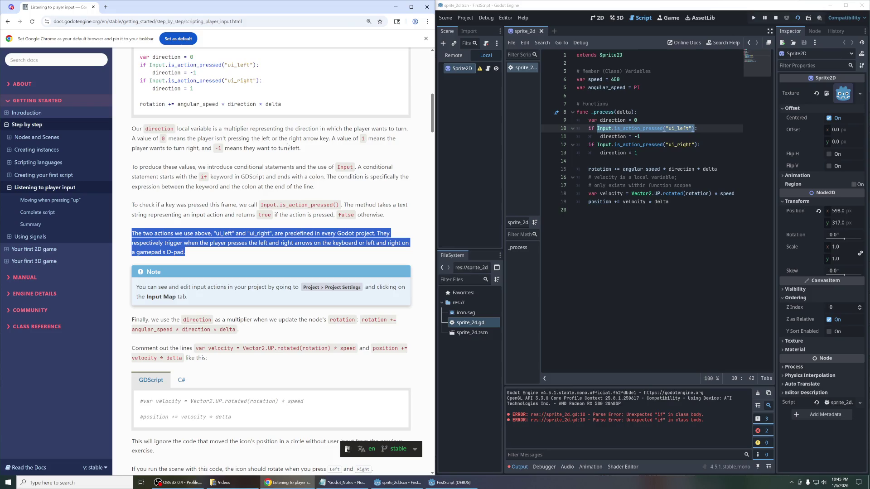
scroll(280, 150, down, 1)
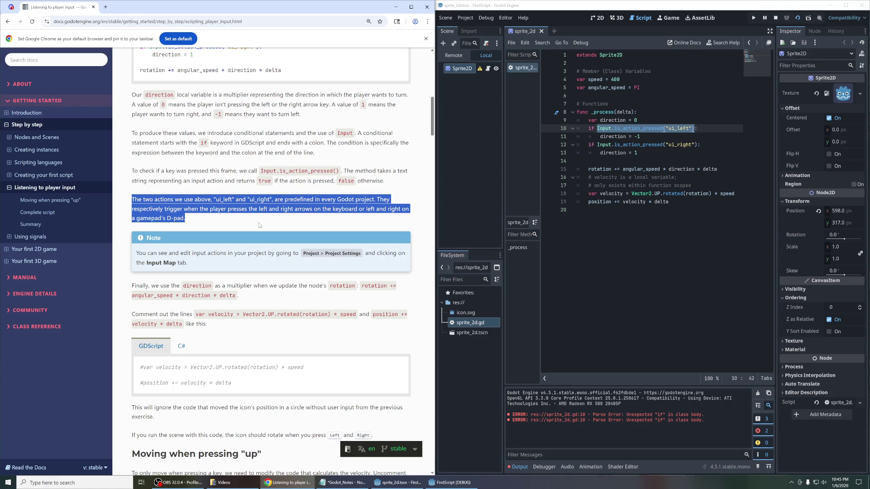
drag(138, 253, 231, 264)
click(231, 264)
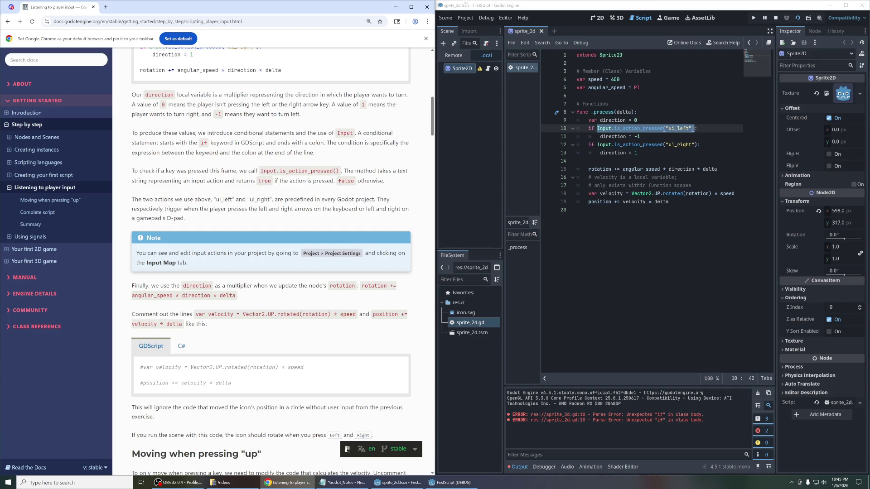
click(464, 19)
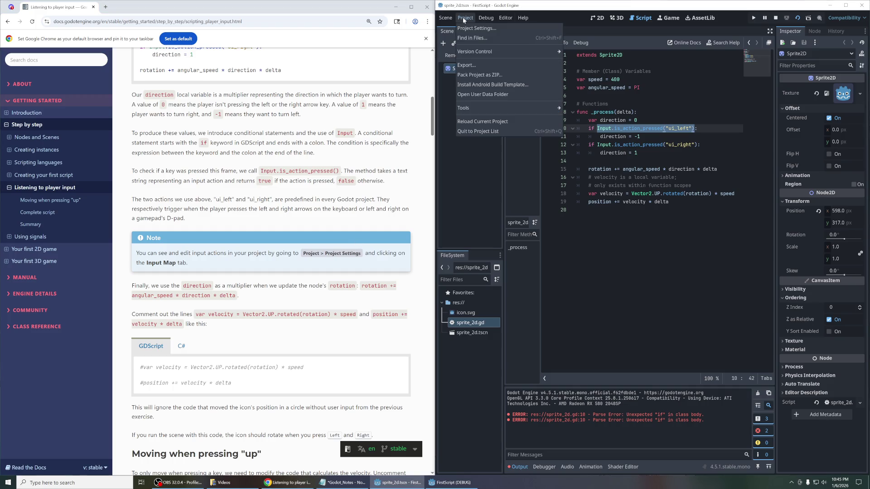
Step: Open Project Settings and switch to the Input Map tab
click(469, 28)
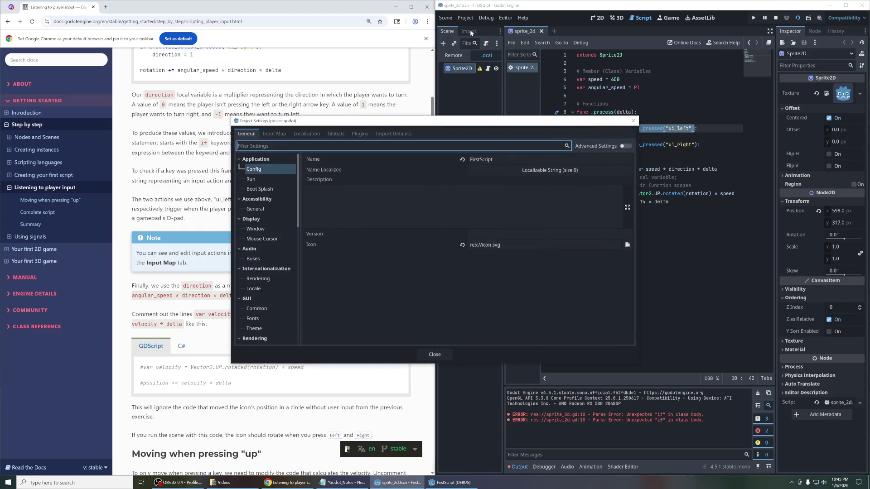
drag(361, 129, 570, 163)
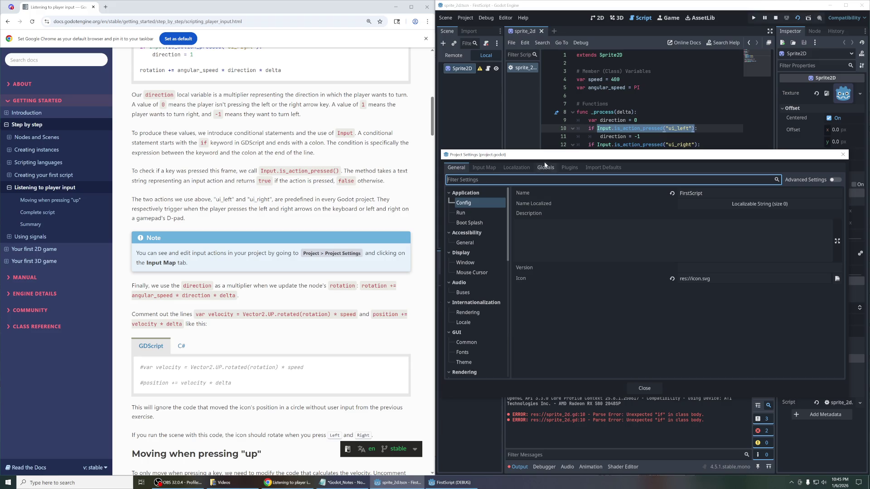
click(484, 167)
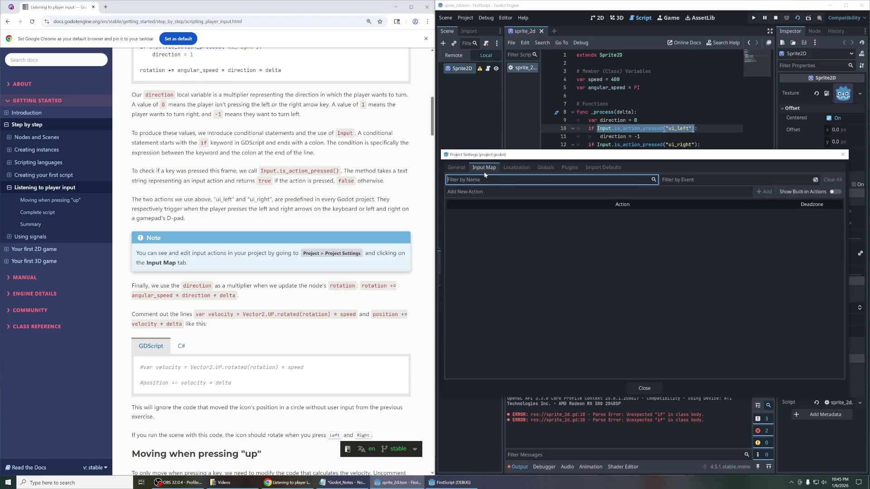
click(764, 193)
click(567, 216)
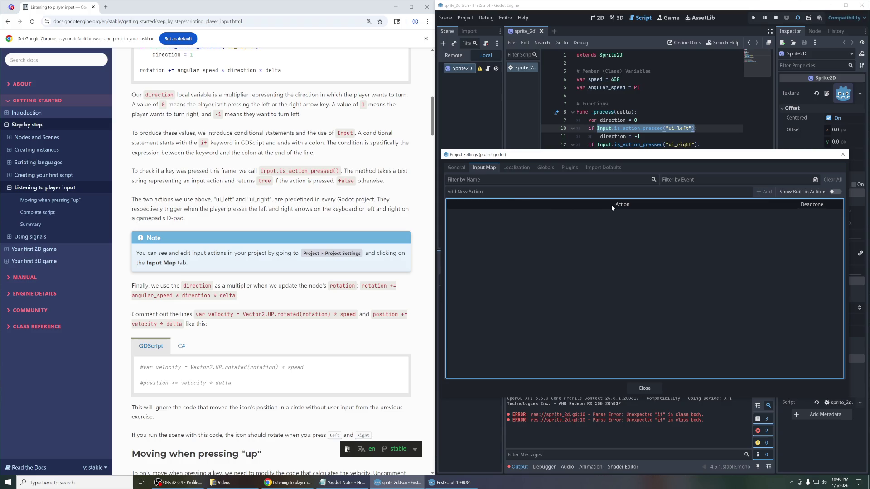
Step: Add a new action named 'test' and start assigning an input event to it
click(521, 192)
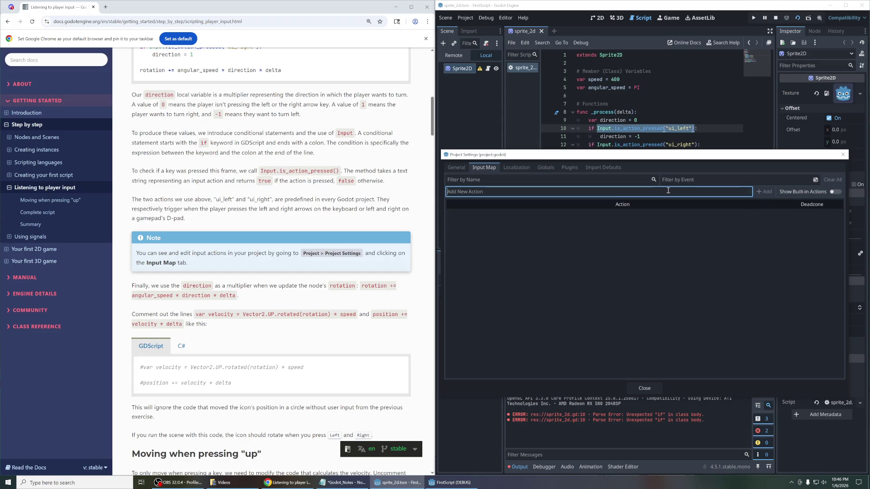
text(test)
key(Tab)
click(765, 191)
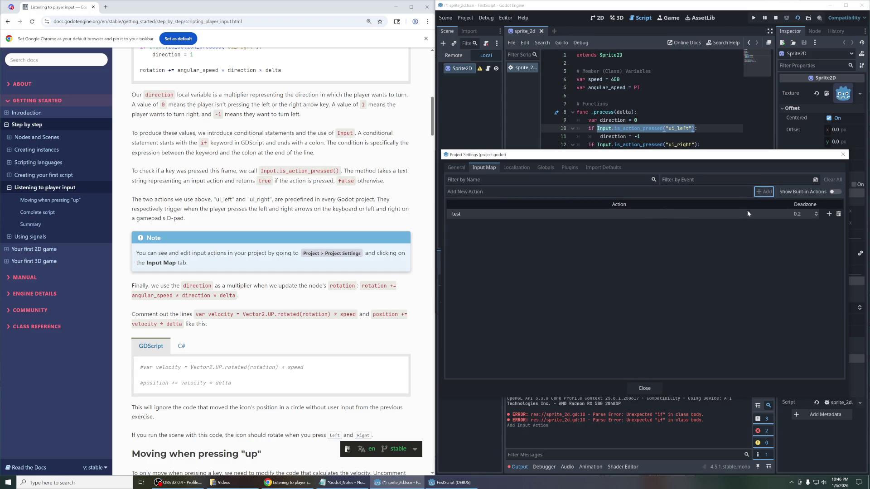
double_click(783, 212)
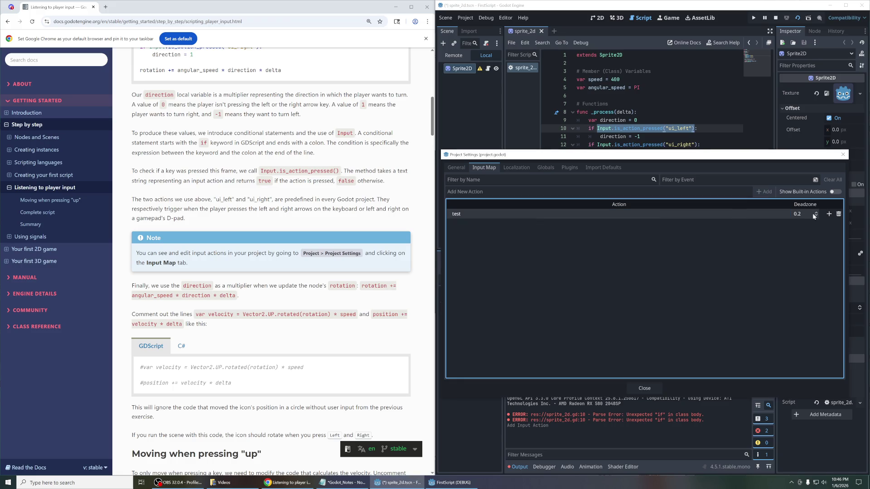
click(829, 214)
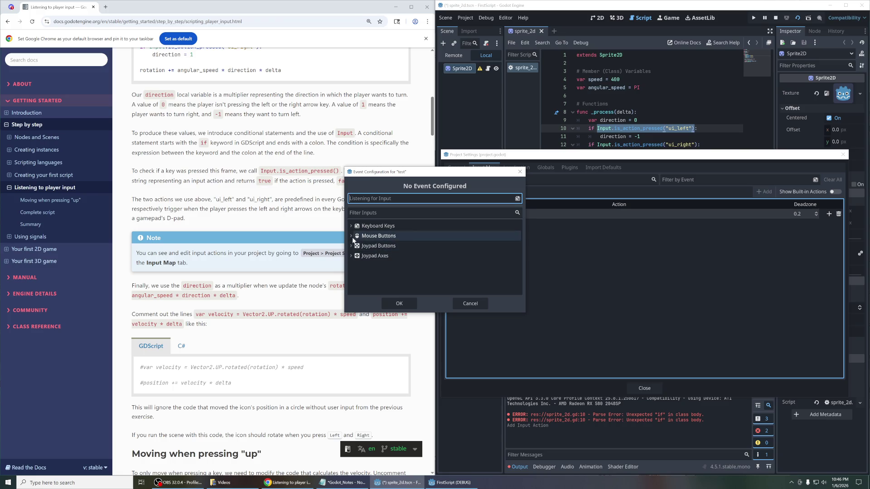
Step: Filter inputs by 'space', pick the Space key, and confirm it as the test action's event
click(351, 226)
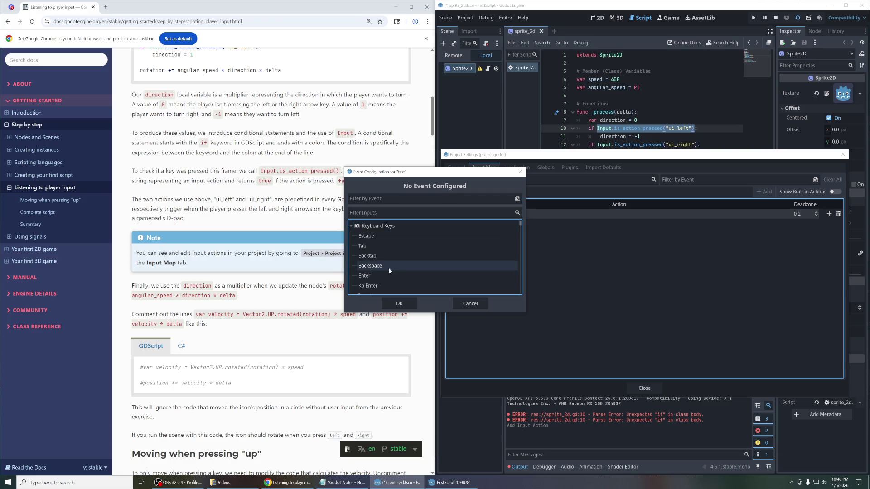
scroll(413, 262, down, 2)
scroll(413, 262, down, 4)
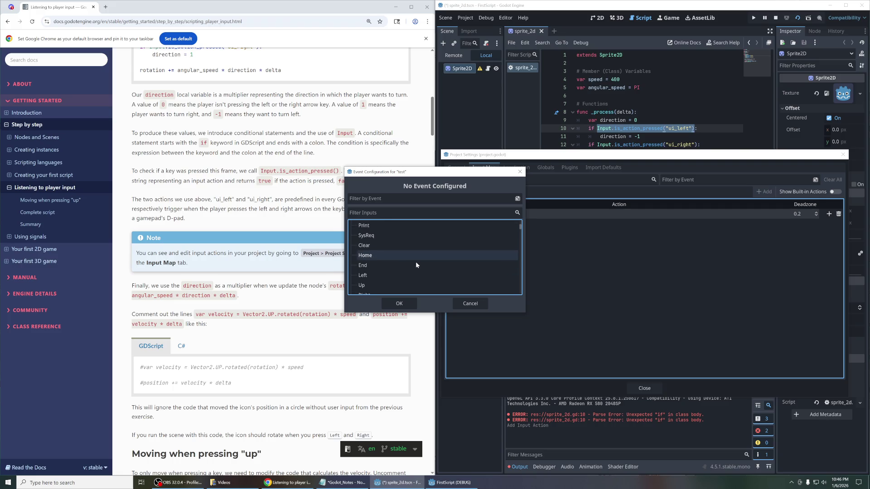
scroll(416, 261, down, 3)
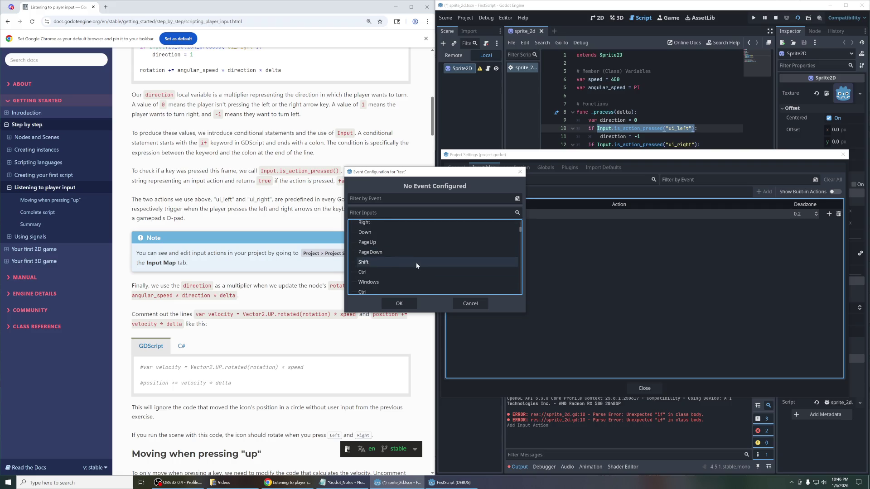
scroll(416, 261, down, 4)
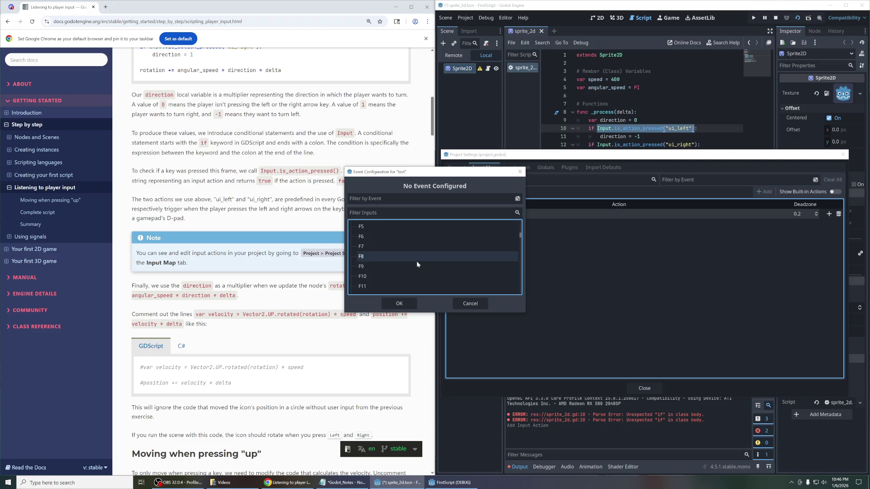
click(397, 213)
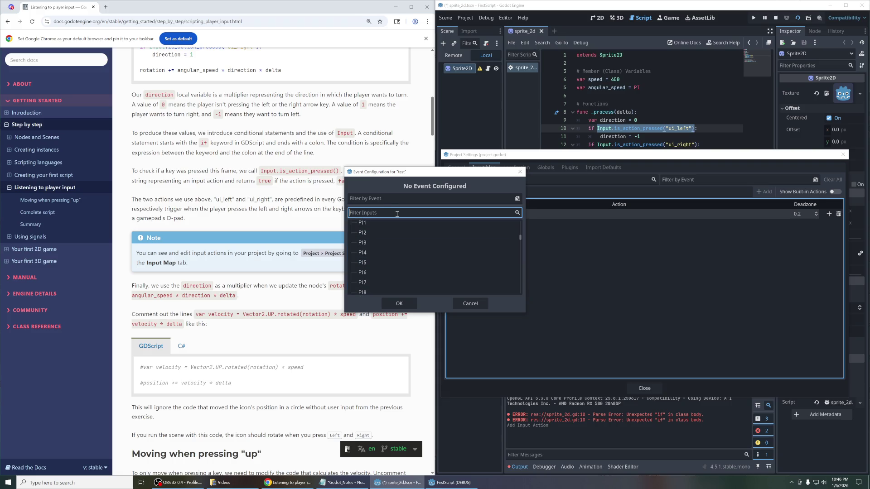
text(space)
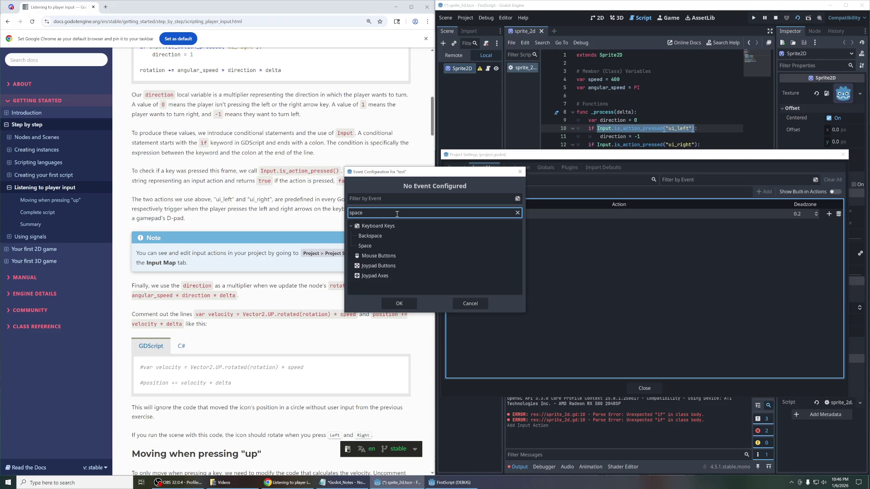
click(417, 246)
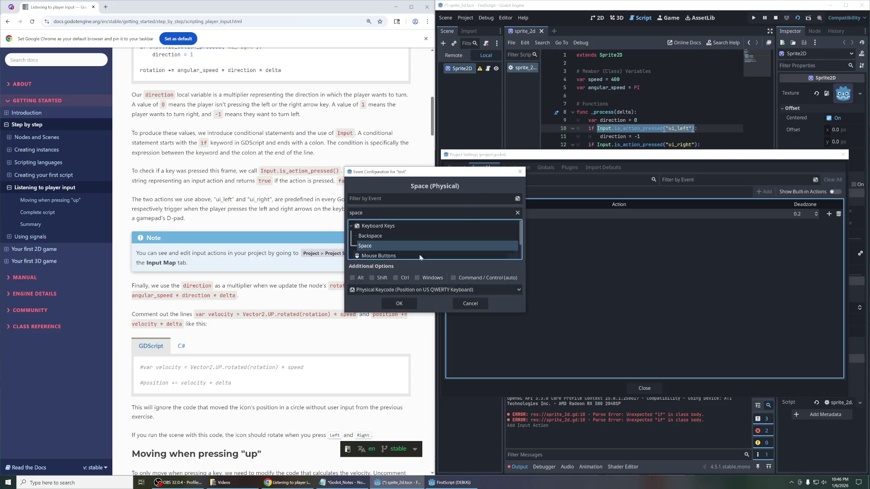
click(397, 316)
click(501, 308)
click(398, 304)
double_click(484, 214)
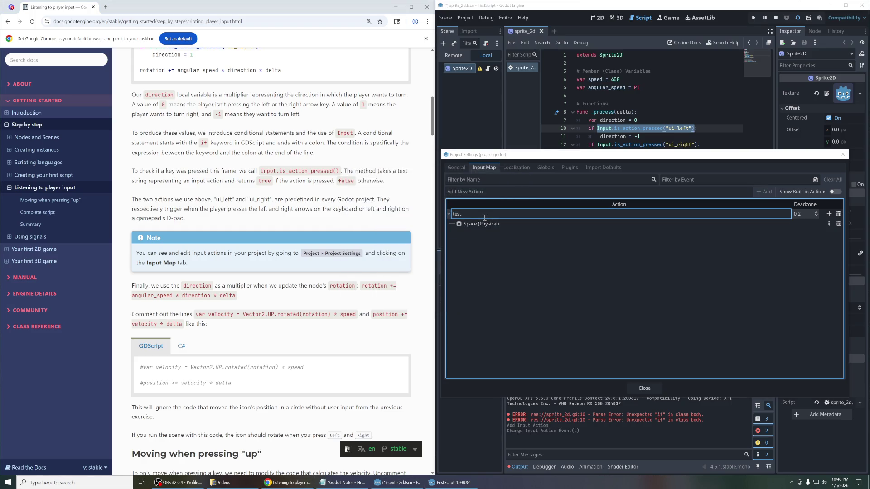
Step: Rename the test action to 'jump' and close Project Settings
key(ctrl+a)
text(jump)
key(Return)
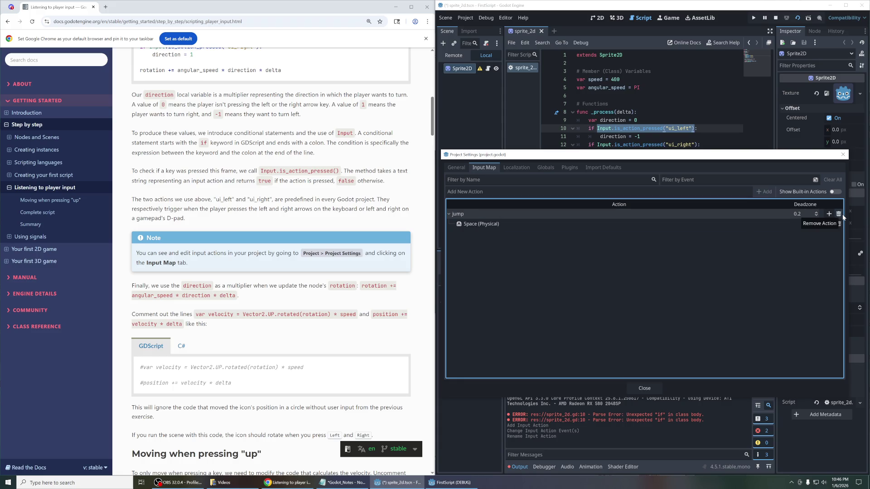
click(842, 154)
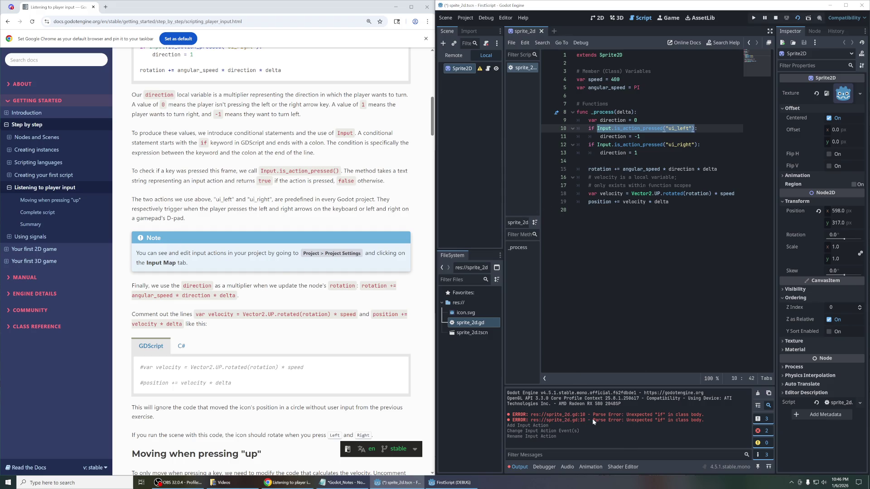
Step: Toggle the Output log's error and message filters off and back on, then open a new Chrome tab
click(765, 431)
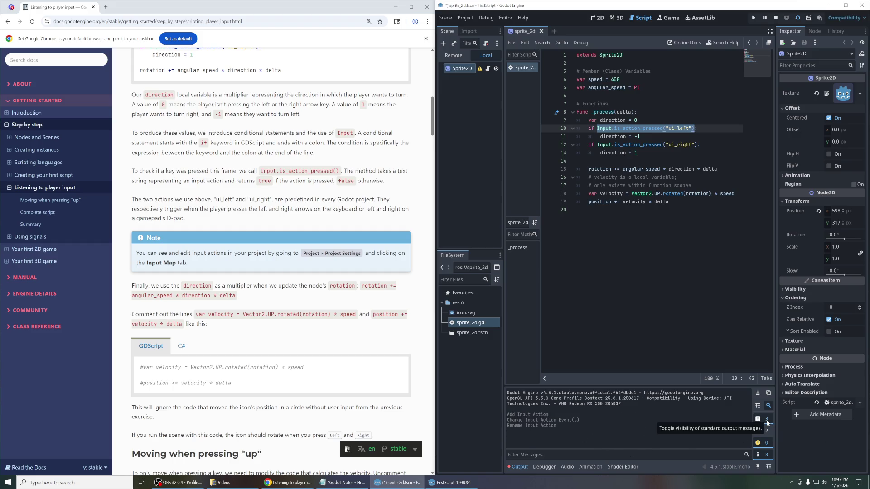
click(761, 419)
click(760, 419)
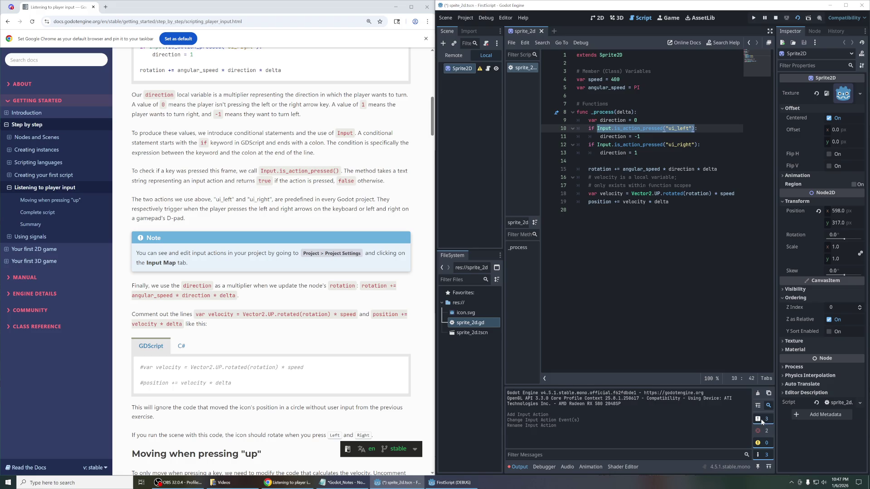
click(758, 431)
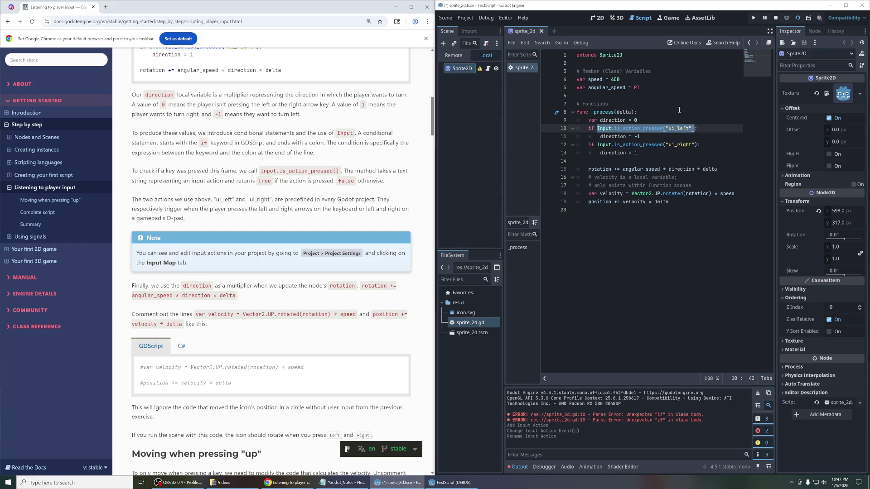
click(648, 112)
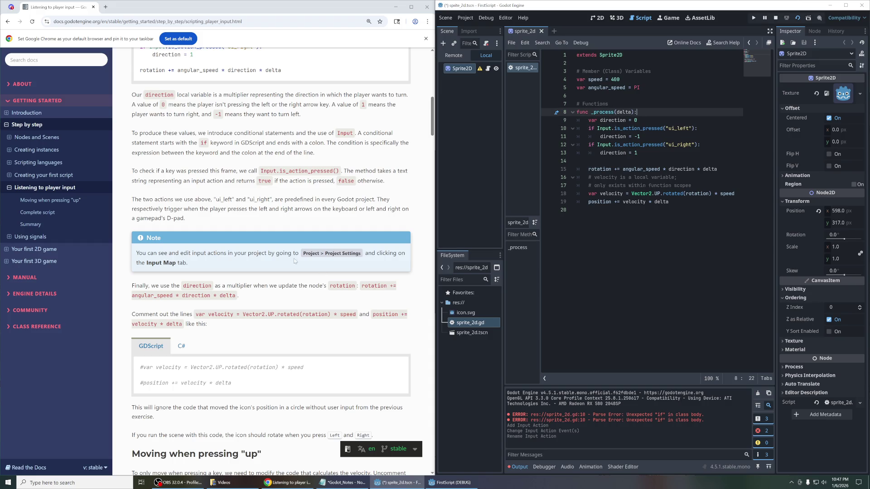
click(106, 7)
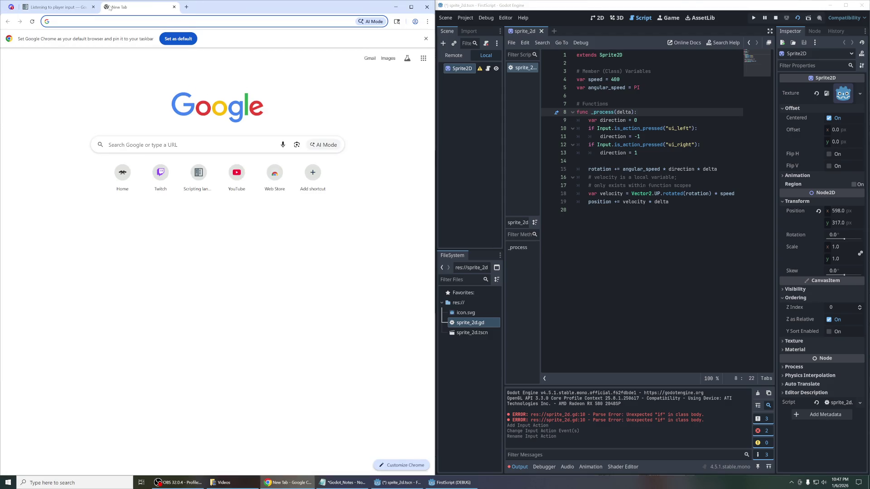
Step: Search Google for 'godot script unexpected if in class body' and open the r/godot thread
text(godot script une)
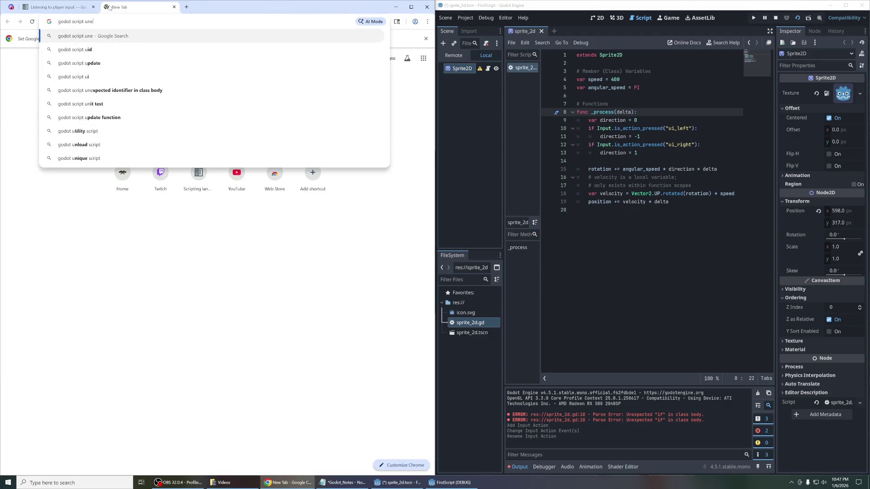
text(xpected if in c)
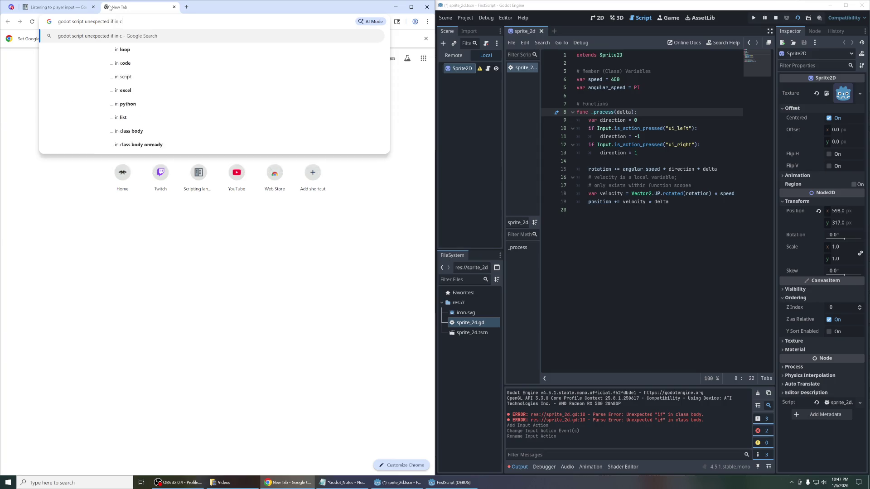
text(lass body)
key(Return)
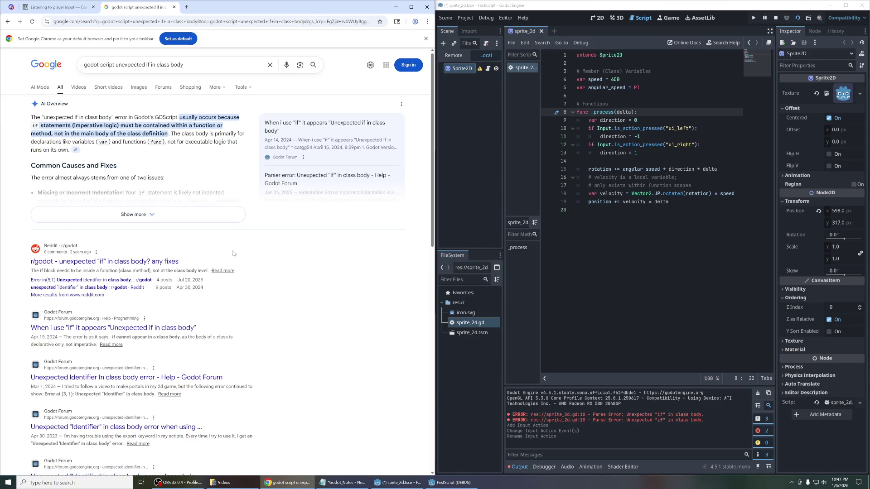
click(108, 263)
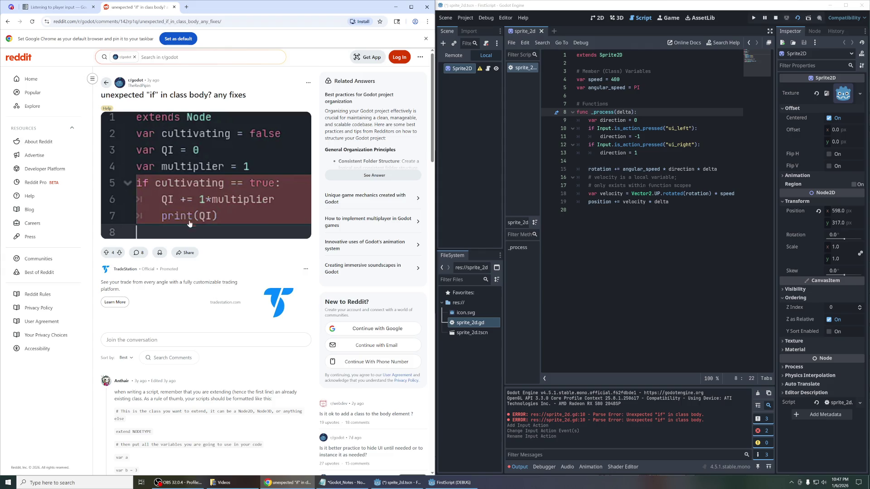
Step: Collapse the top reply, zoom in, and scroll down to the answer about putting if inside a function
click(191, 384)
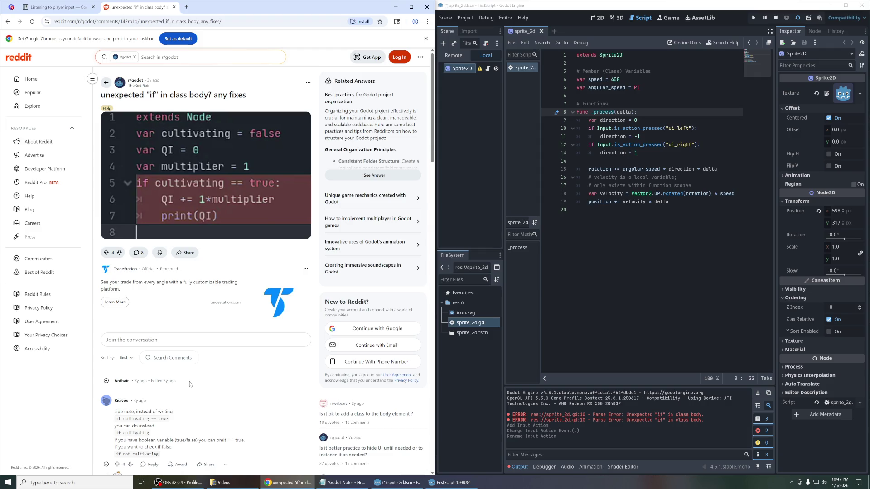
key(ctrl+plus)
key(ctrl+plus)
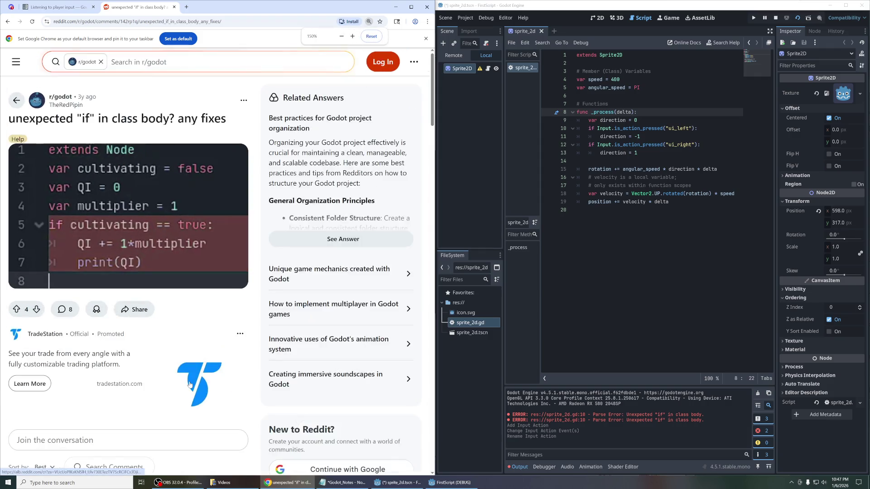
scroll(148, 329, down, 5)
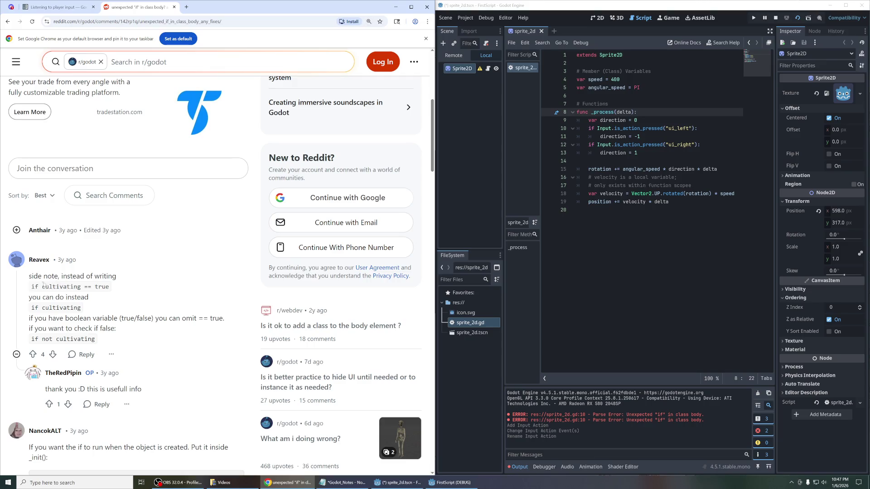
mouse_move(30, 278)
mouse_down()
mouse_move(115, 280)
mouse_move(208, 343)
mouse_up()
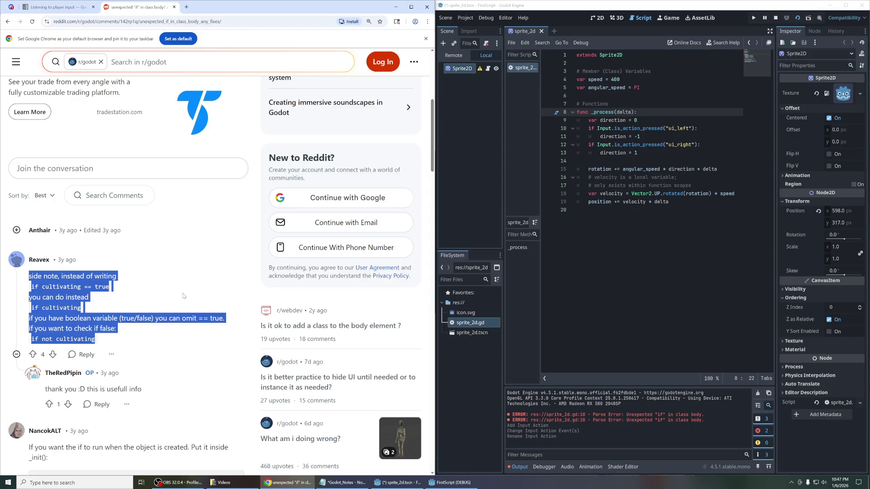
click(57, 288)
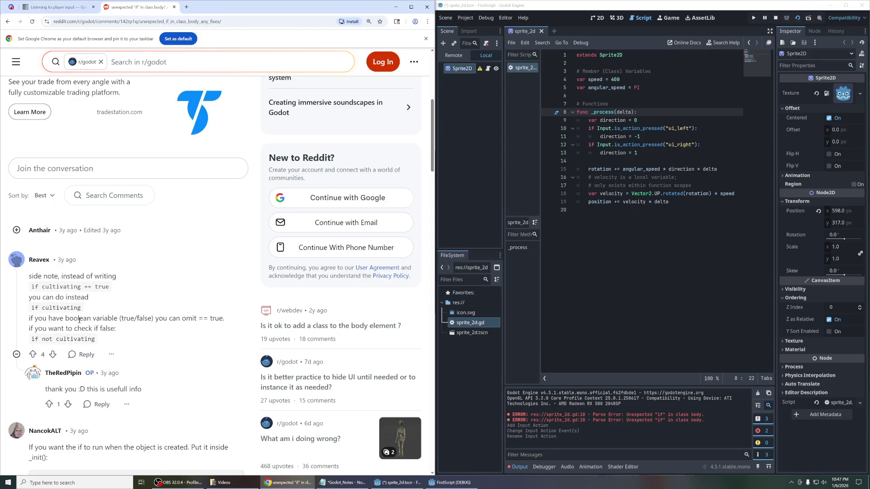
scroll(172, 254, down, 3)
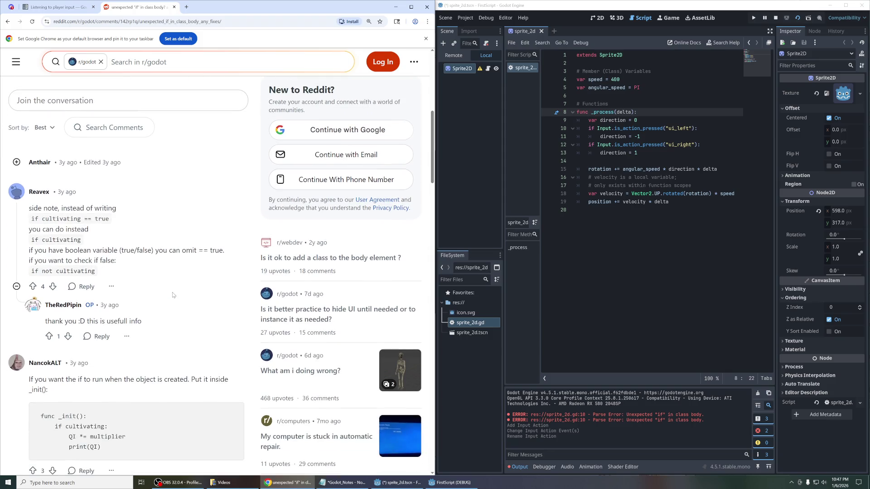
scroll(173, 245, down, 2)
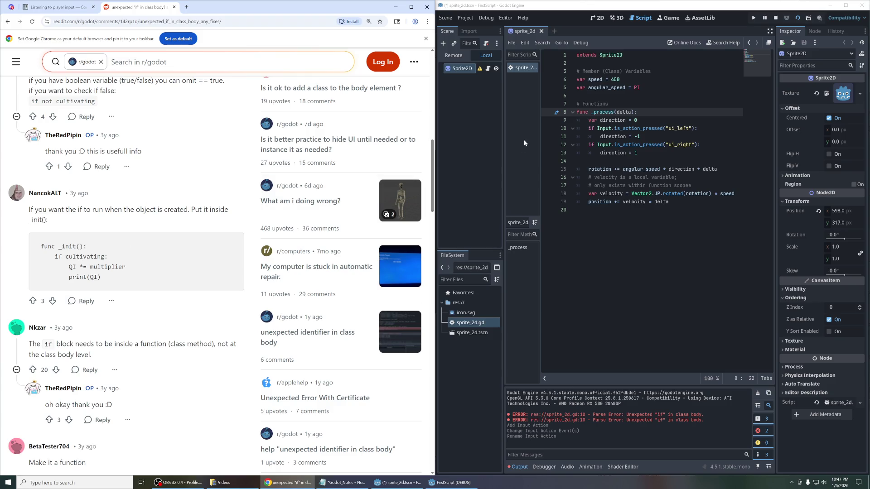
mouse_move(604, 130)
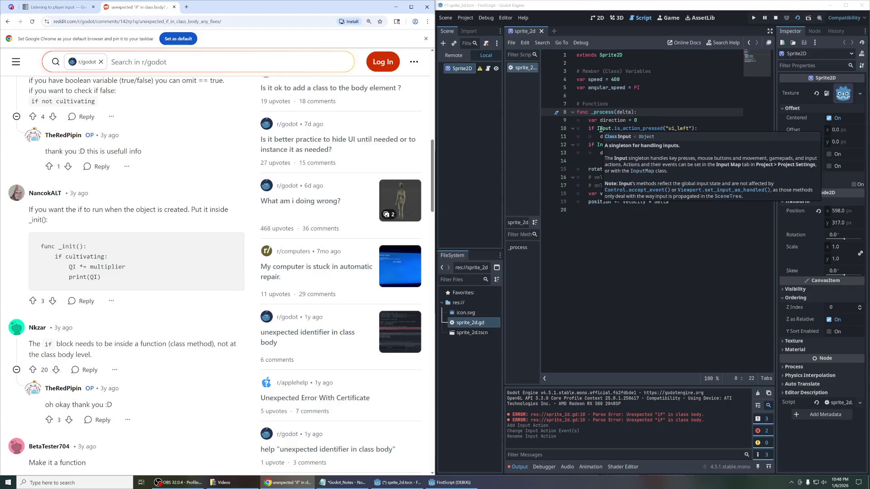
Step: Check the Input and delta documentation popups in the script
click(712, 120)
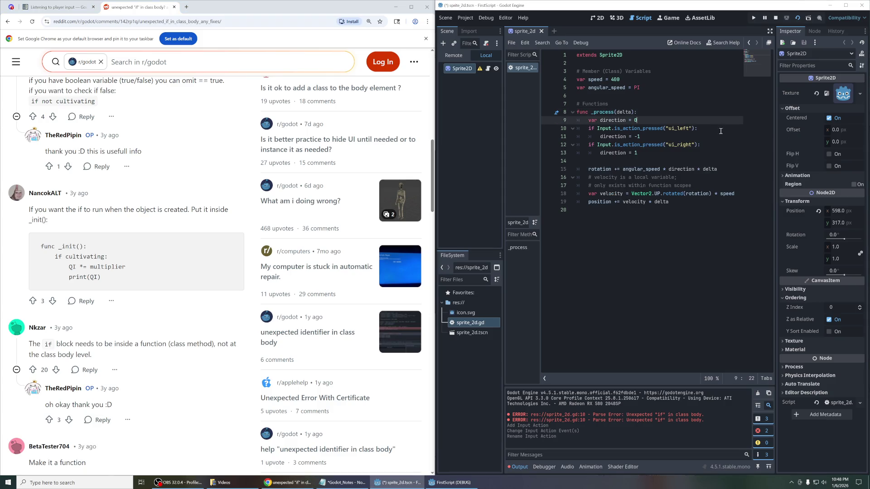
mouse_move(707, 173)
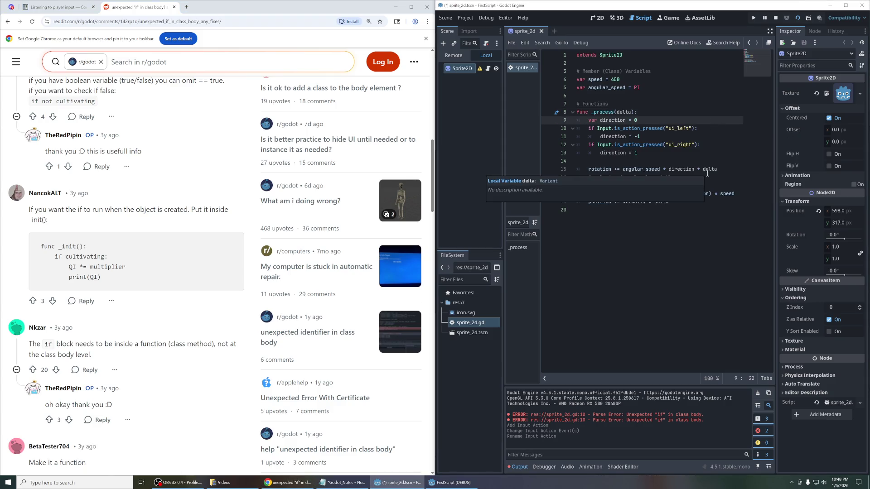
click(704, 224)
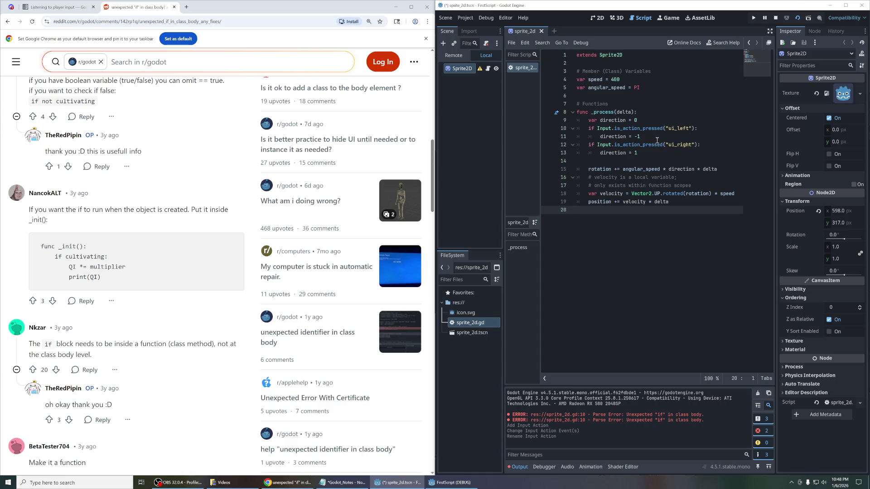
scroll(170, 302, down, 1)
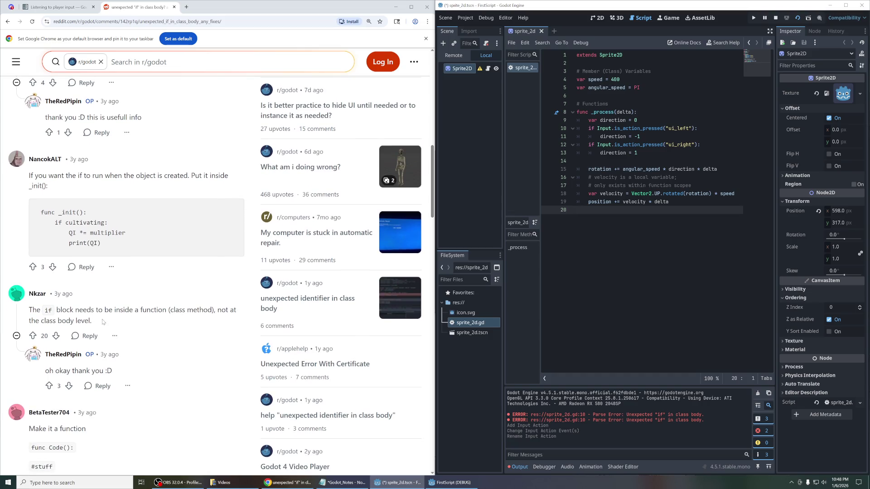
Step: Verify the indentation of lines 9 and 10, save the script, and run the scene
click(588, 122)
key(BackSpace)
key(BackSpace)
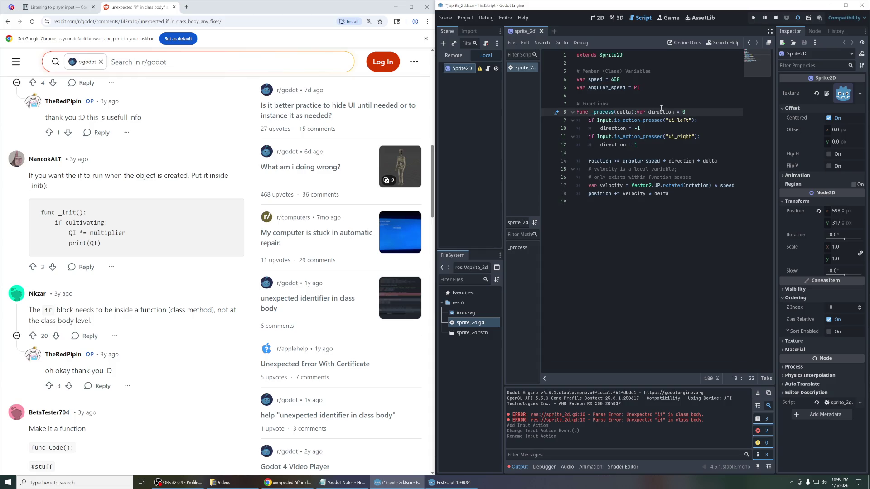
key(Return)
key(Down)
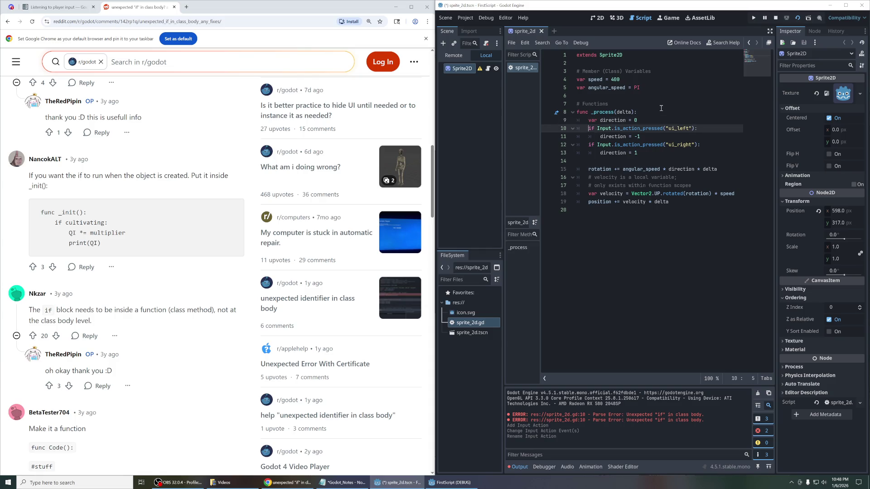
key(BackSpace)
key(BackSpace)
key(Return)
key(ctrl+s)
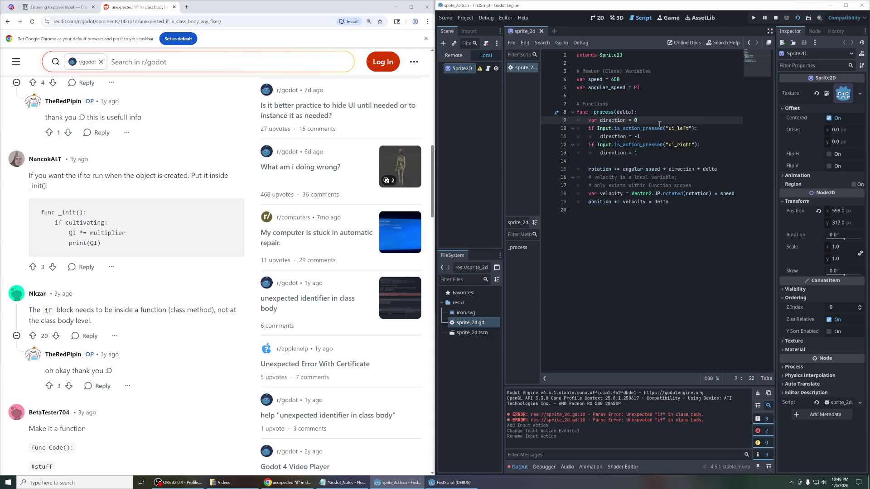
click(670, 128)
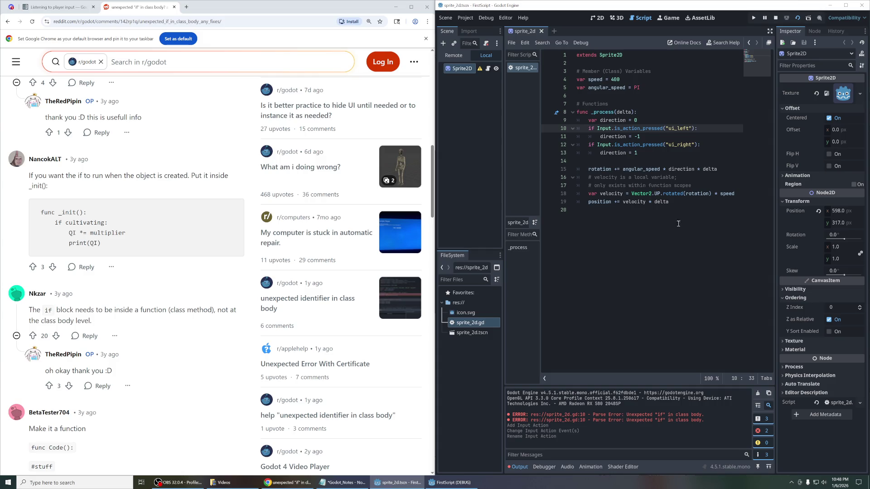
click(798, 19)
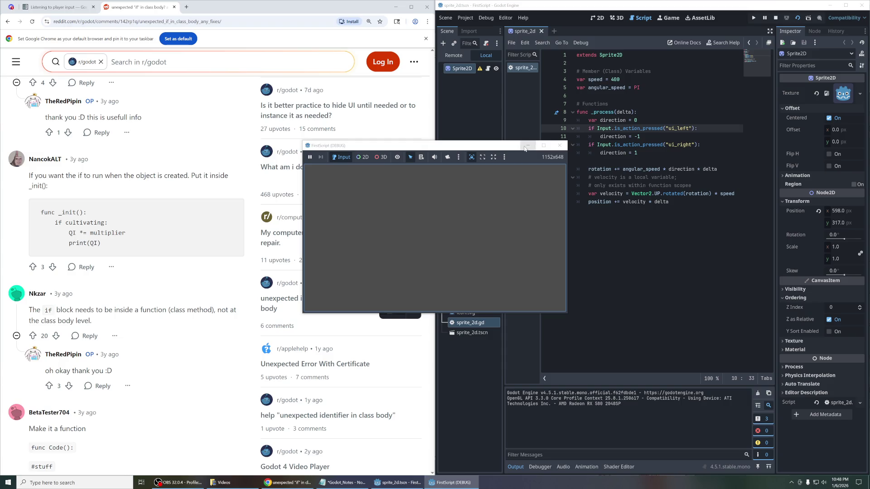
Step: Close the game window and unindent line 10's ui_left check to show its parse error
click(560, 146)
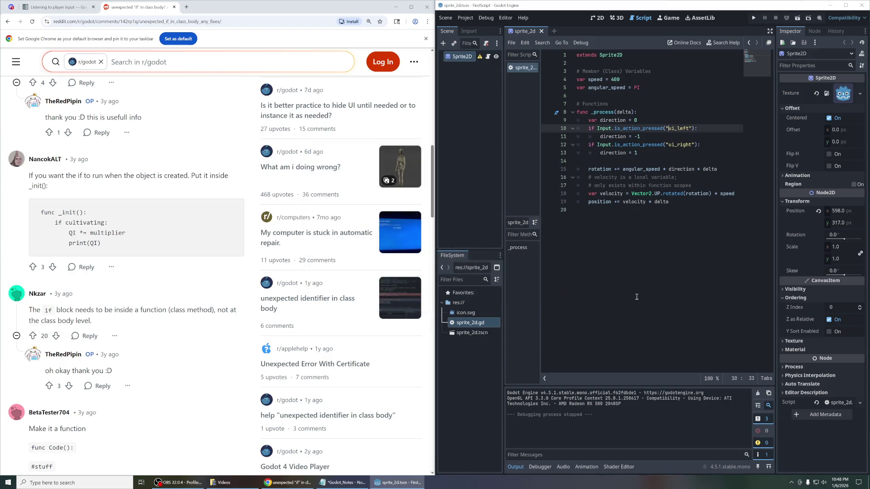
click(633, 160)
click(640, 136)
click(589, 128)
key(BackSpace)
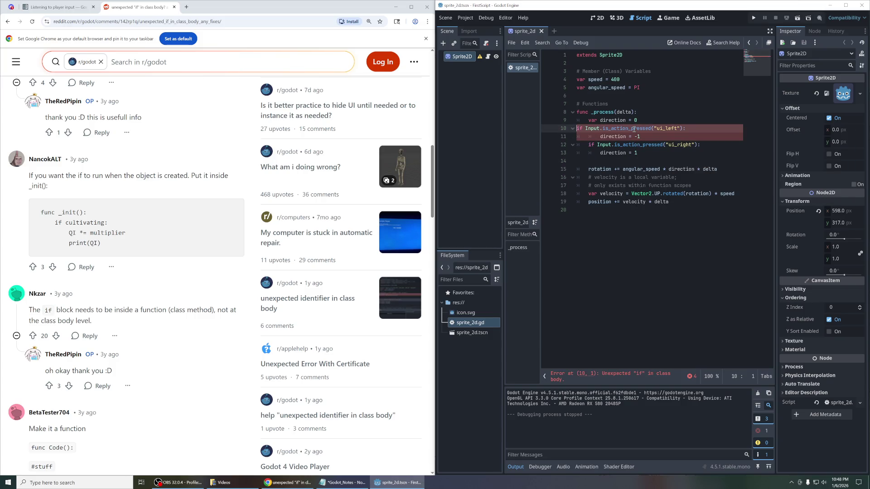
click(760, 431)
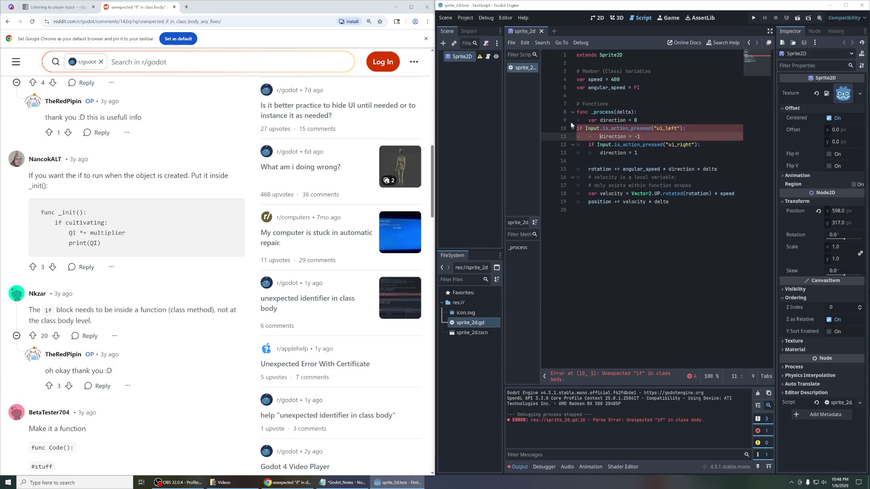
key(Right)
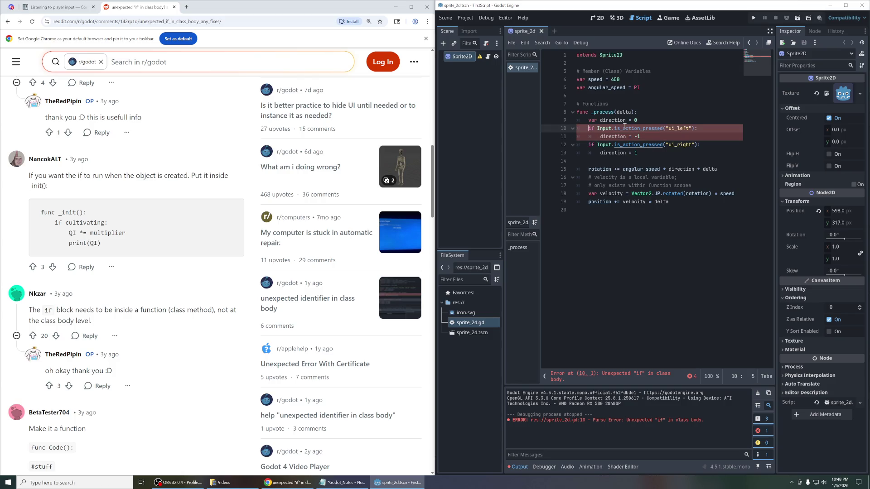
Step: Re-indent line 10 inside _process, then run the scene and move the game window aside
key(Tab)
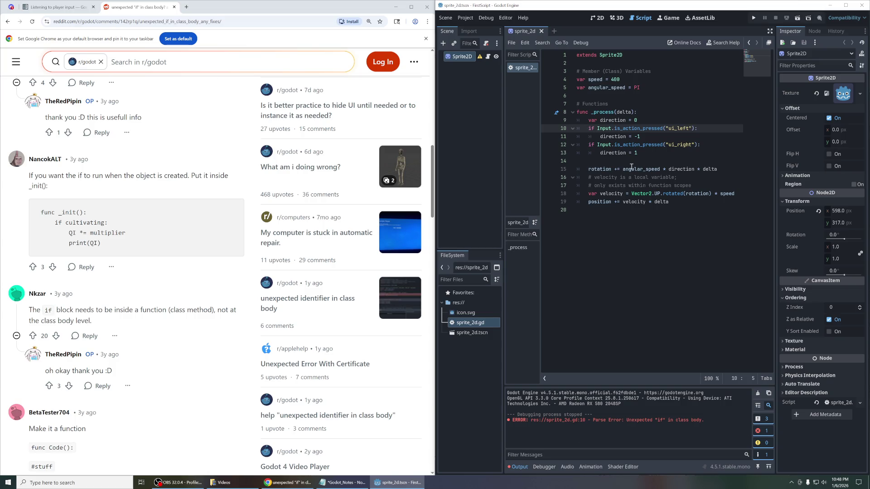
click(798, 18)
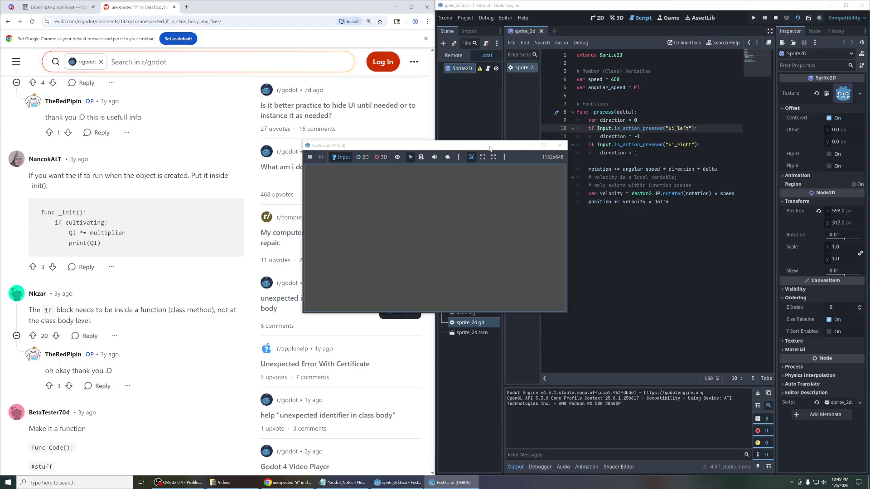
drag(490, 148, 584, 242)
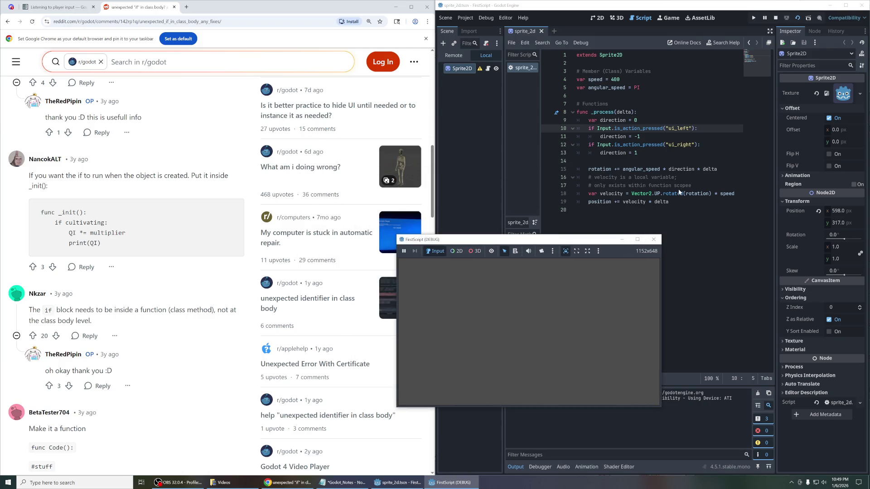
click(656, 154)
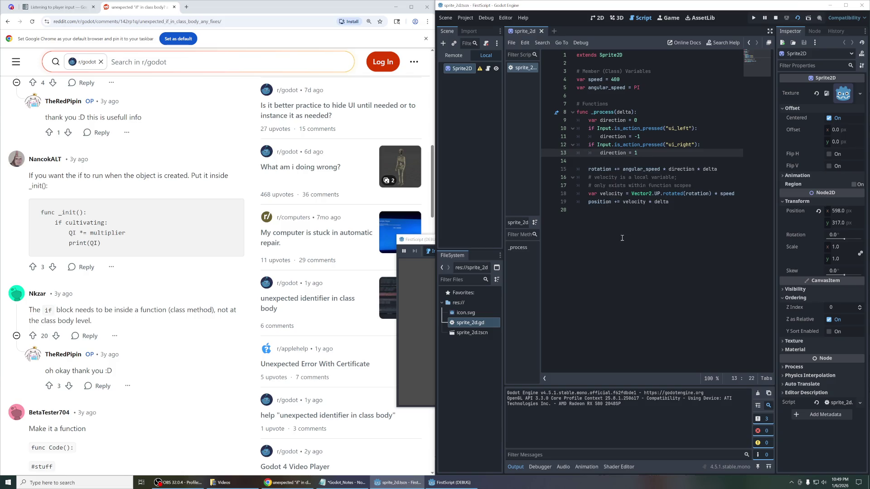
key(ctrl+End)
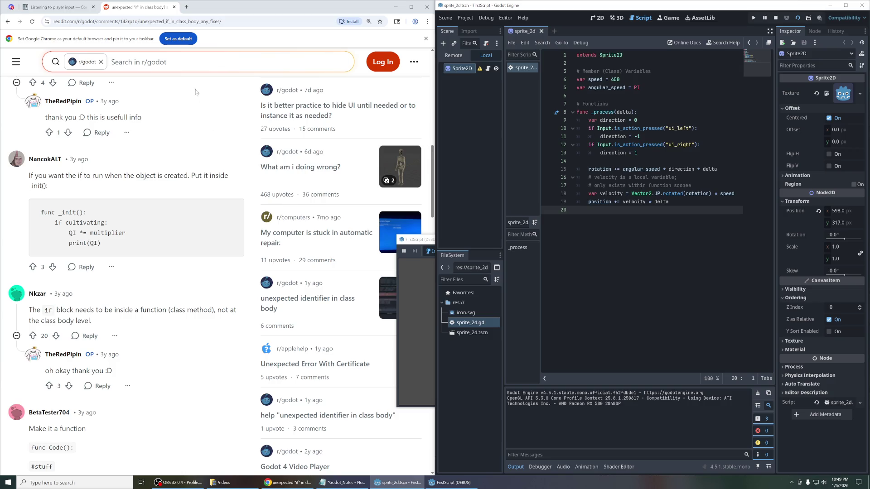
click(177, 91)
Step: Copy the 'rotation += angular_speed * delta' snippet from the tutorial page
key(ctrl+w)
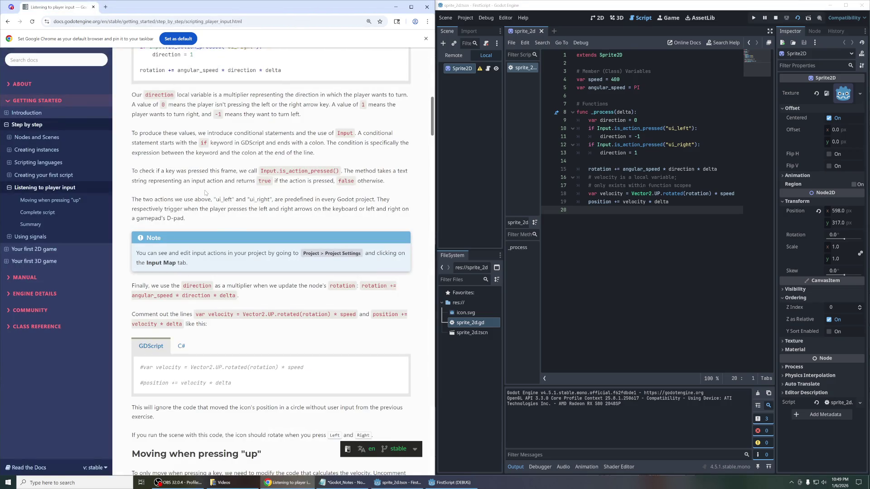
scroll(206, 193, up, 8)
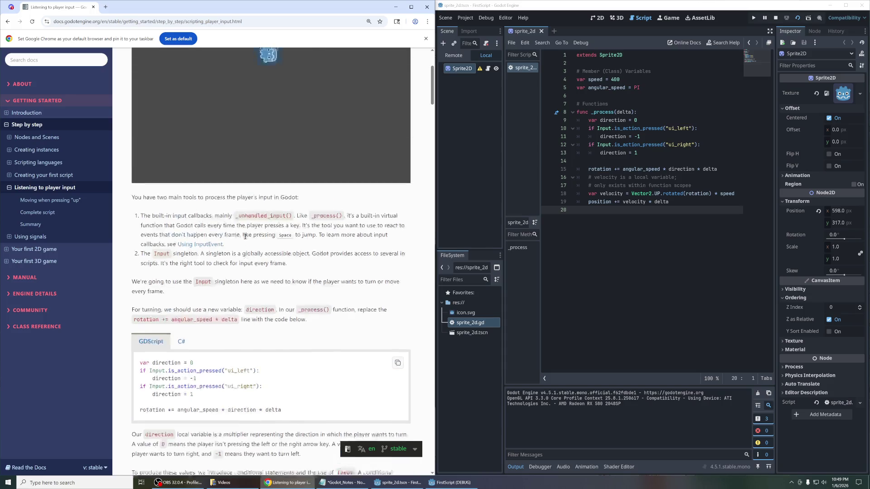
scroll(245, 237, down, 1)
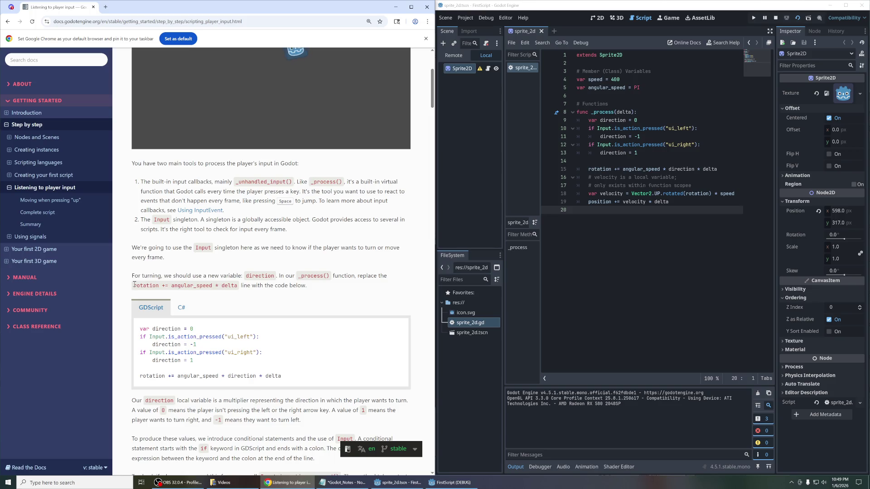
drag(135, 284, 237, 285)
right_click(237, 286)
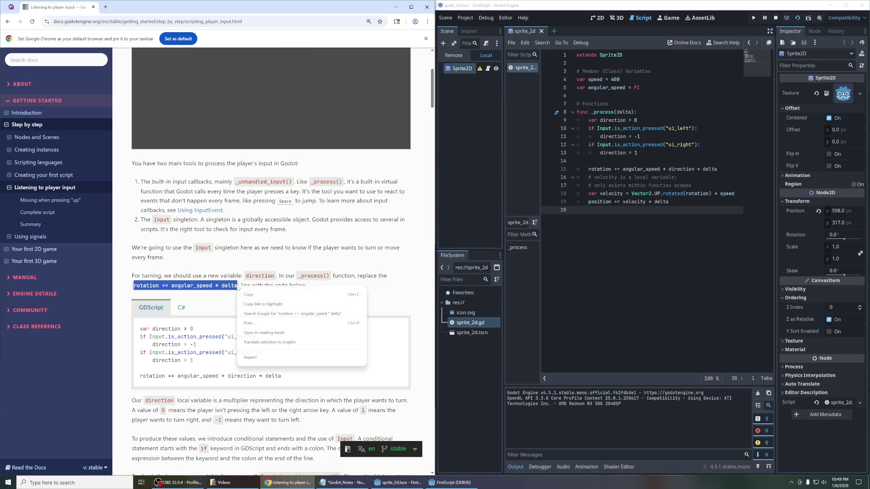
click(264, 294)
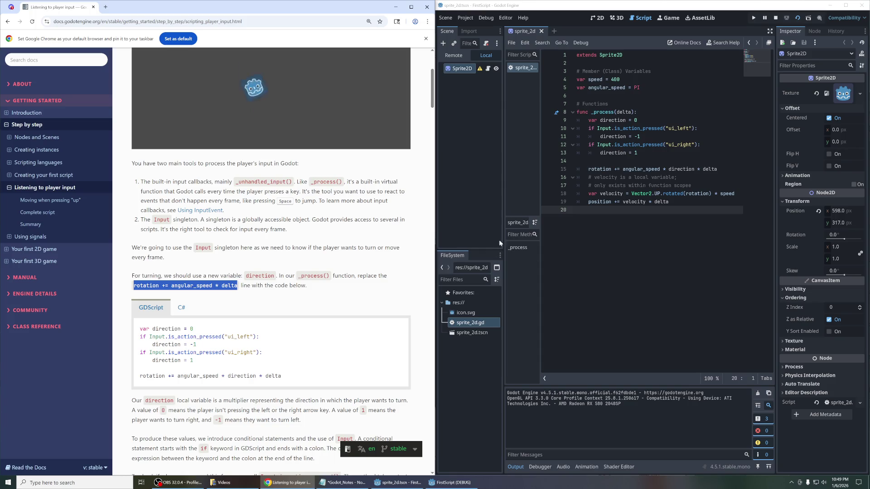
Step: Paste the rotation line below line 13, comment out lines 10–13, and test-run the scene
click(658, 156)
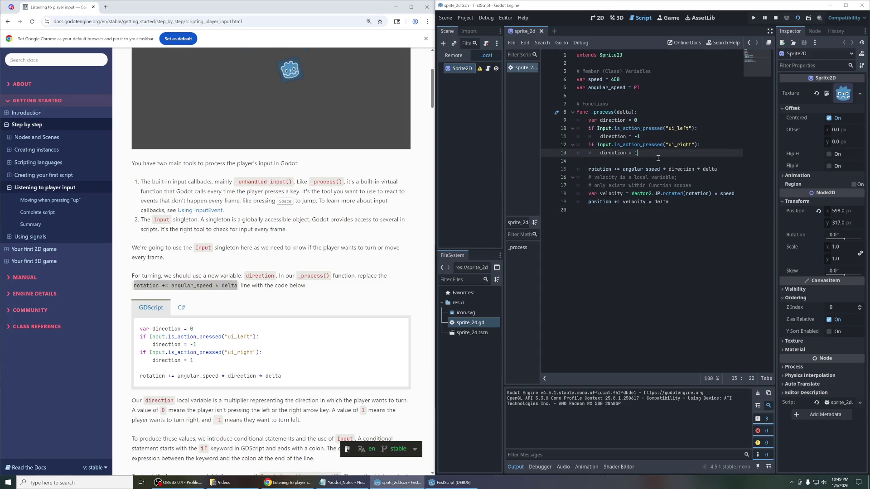
key(Return)
key(Return)
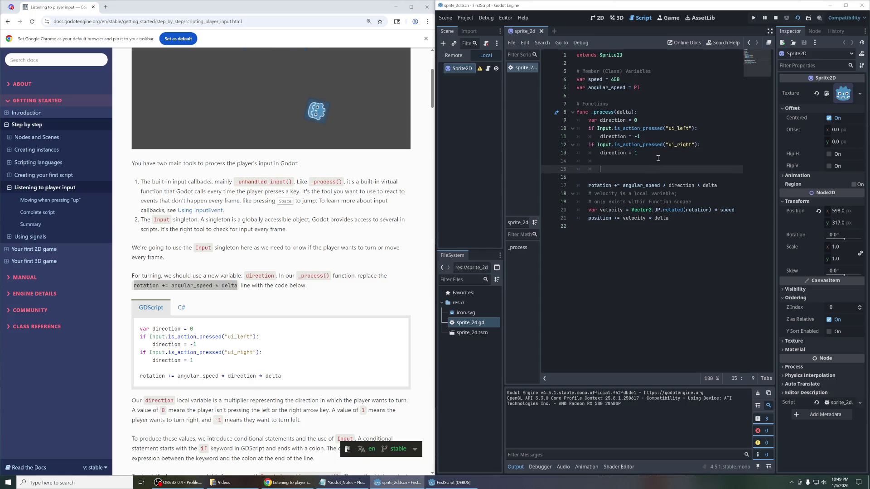
key(ctrl+v)
drag(652, 153, 533, 130)
key(ctrl+k)
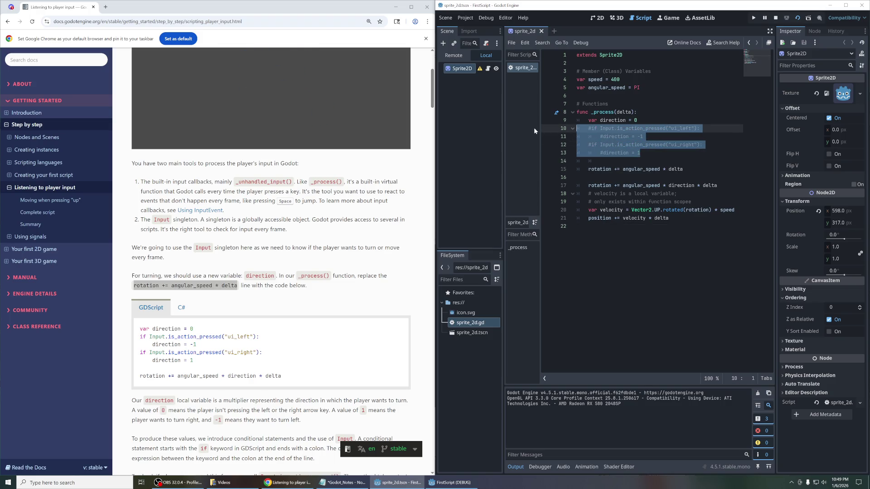
click(607, 160)
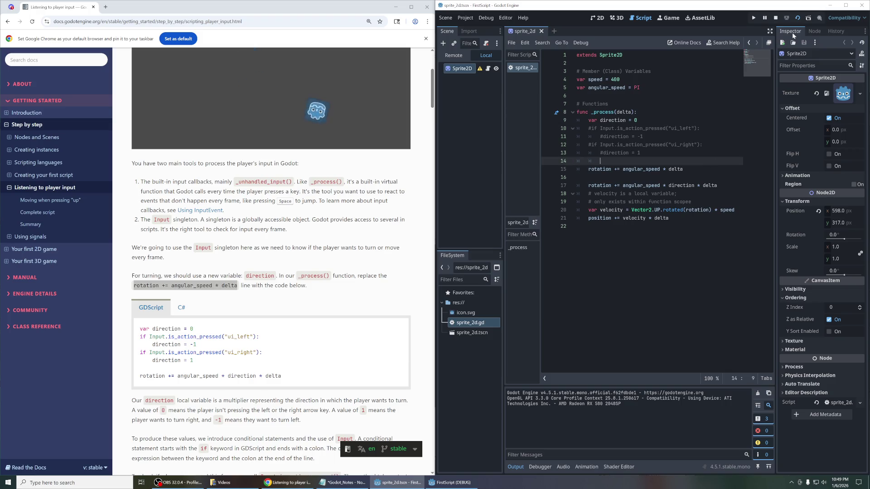
click(797, 18)
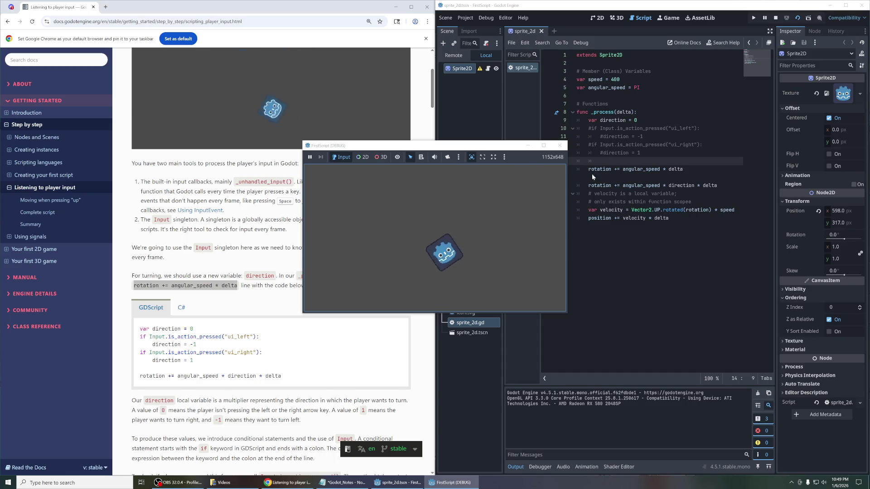
click(559, 146)
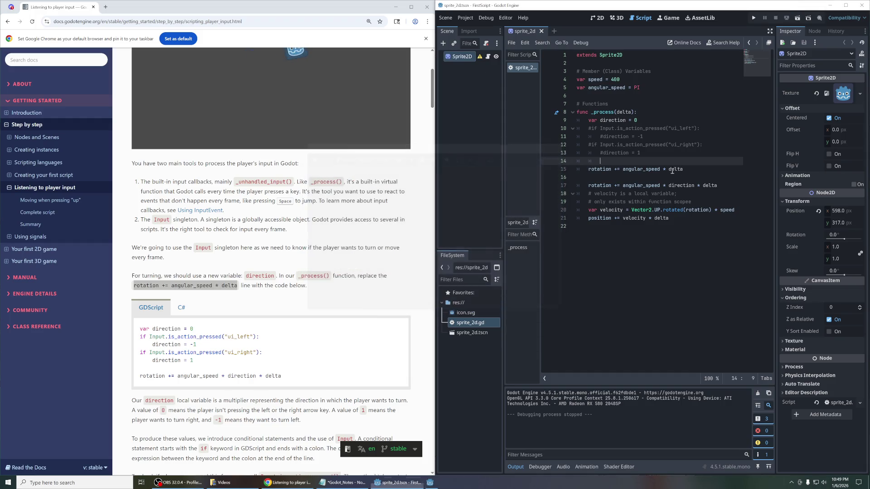
Step: Comment out the rotation line and move it to just after line 9
drag(682, 170, 534, 168)
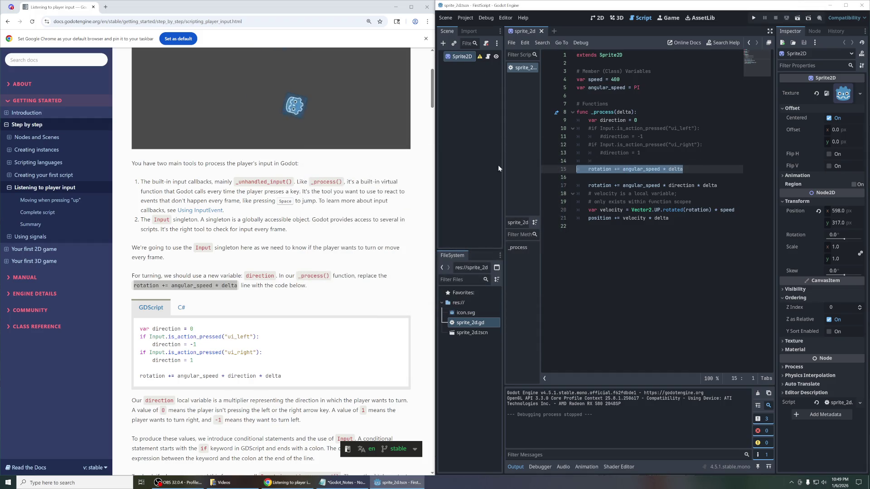
key(ctrl+k)
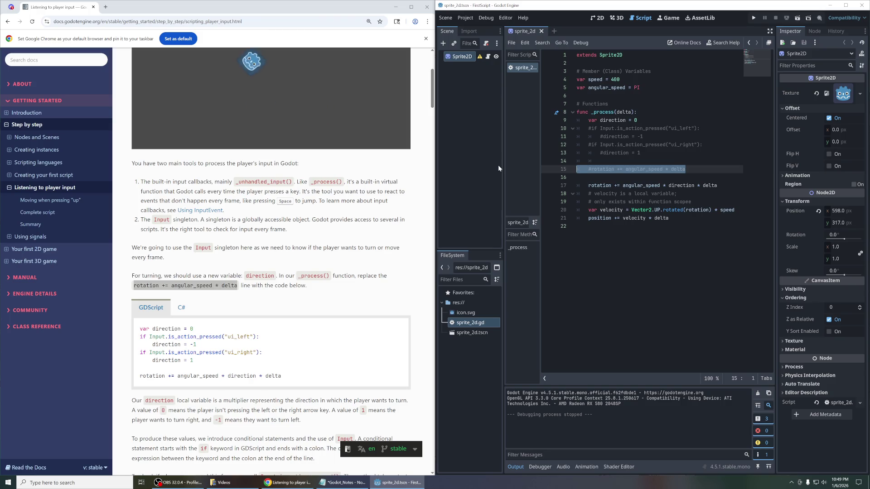
key(Delete)
click(667, 121)
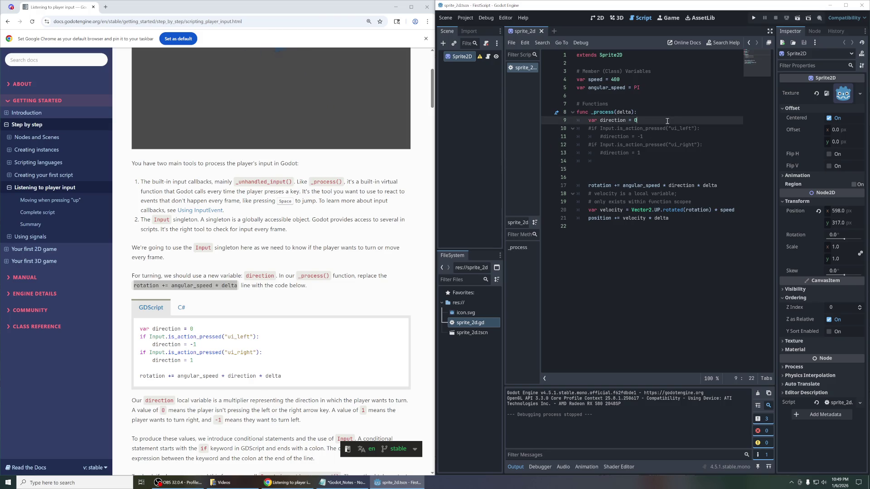
key(Return)
key(Return)
key(ctrl+v)
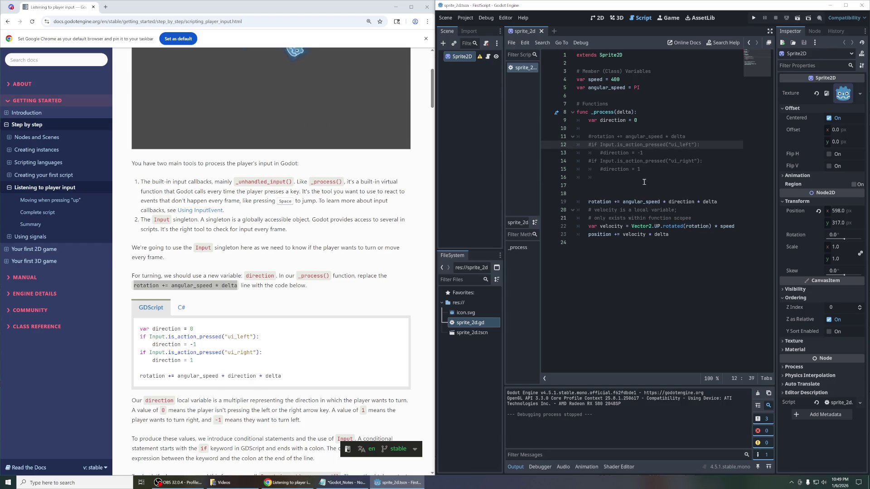
Step: Uncomment the direction checks on lines 12–15, delete the extra blank line, and test-run
drag(652, 169, 525, 135)
key(shift+Down)
key(ctrl+k)
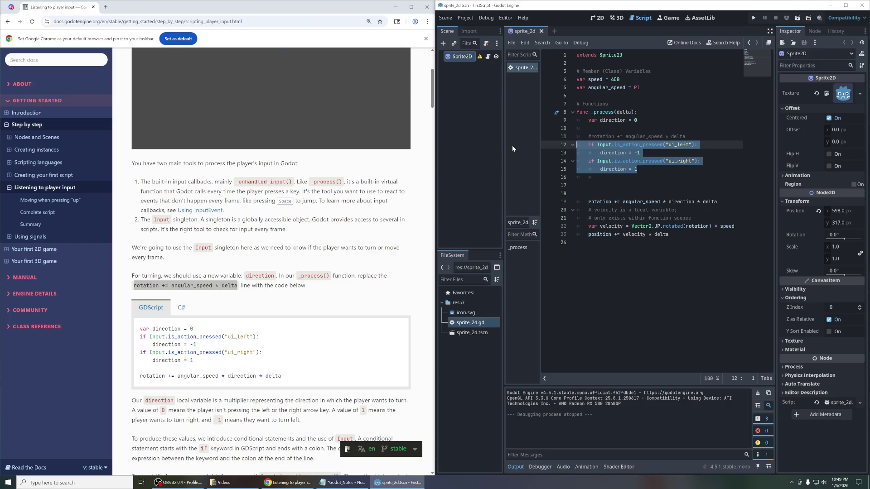
click(675, 188)
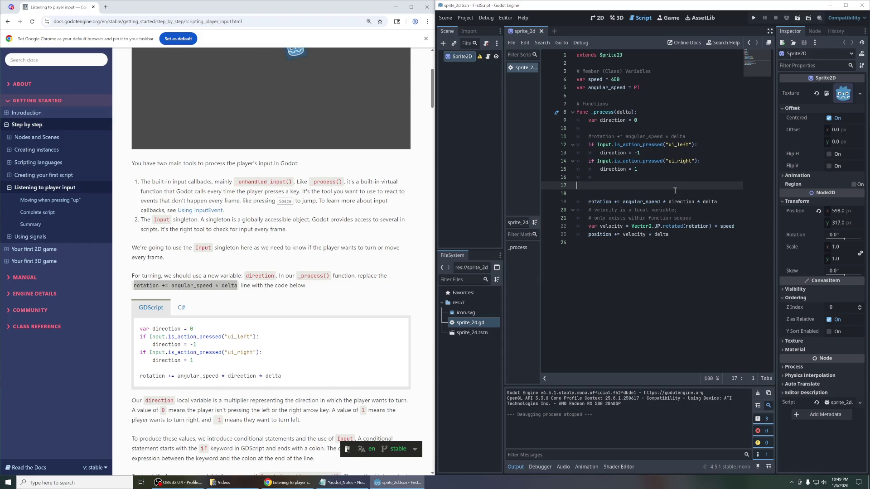
key(BackSpace)
key(BackSpace)
key(BackSpace)
key(BackSpace)
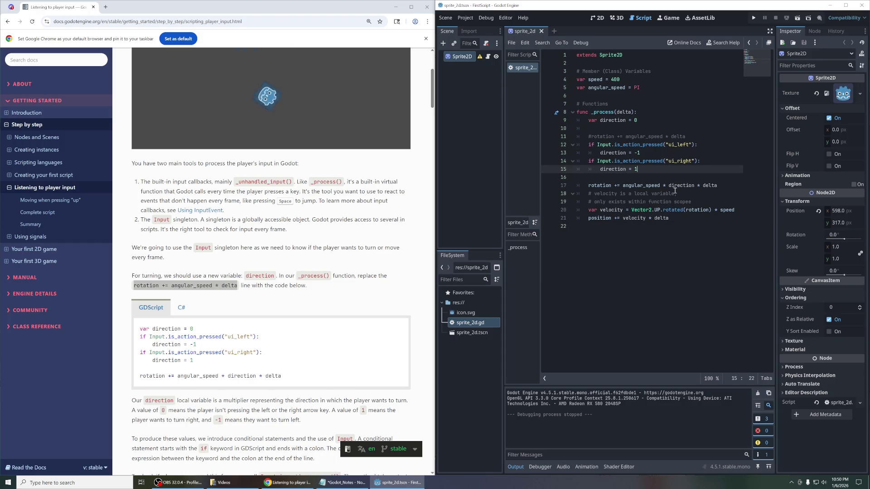
click(753, 18)
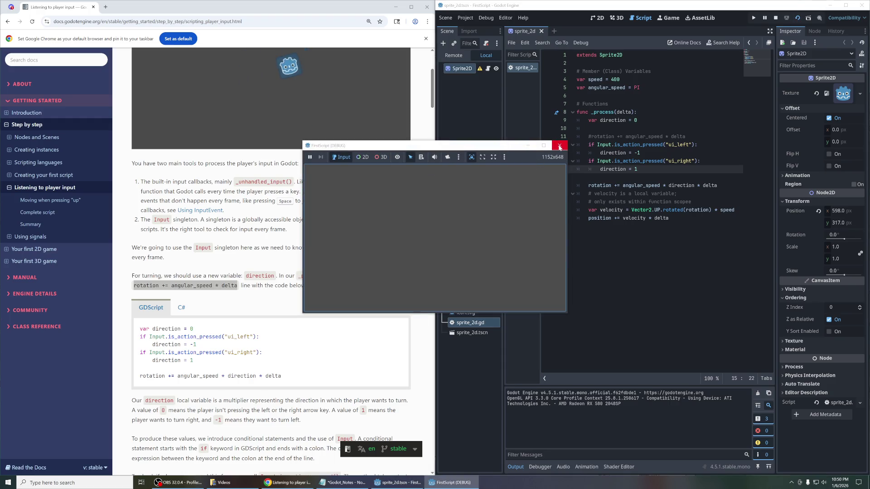
click(559, 145)
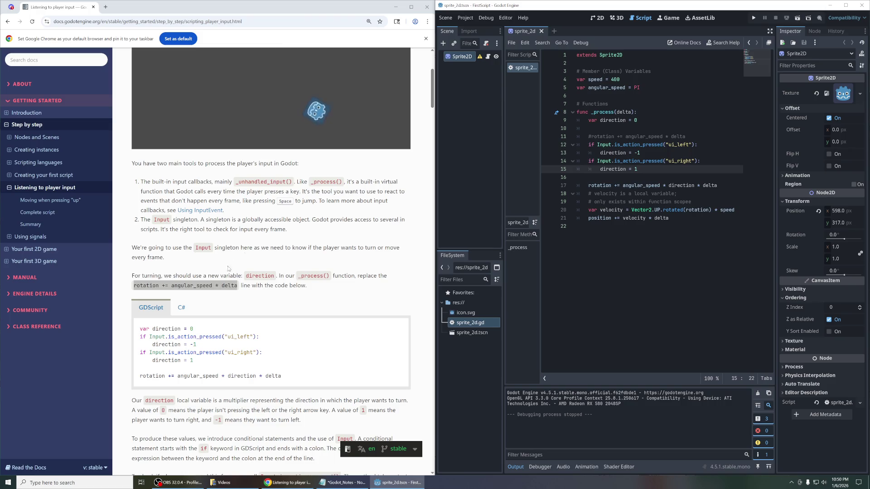
Step: Review the direction code on line 15 and run the scene again
scroll(161, 228, down, 1)
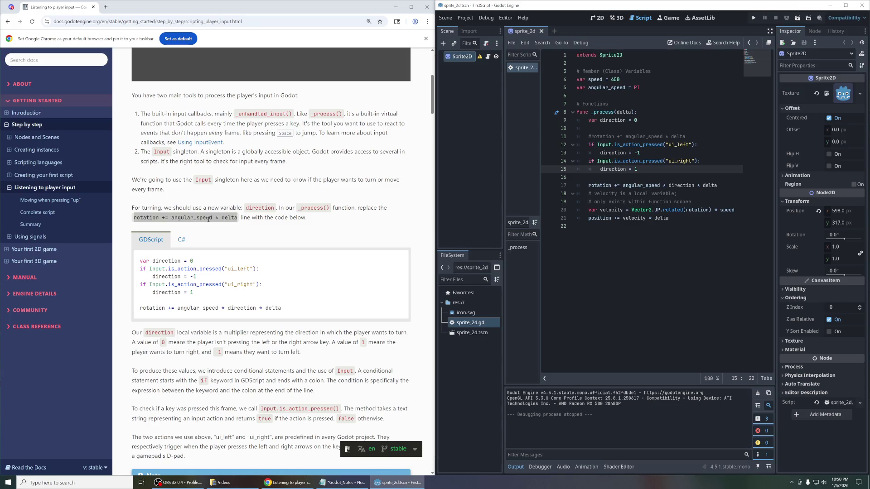
scroll(237, 205, down, 3)
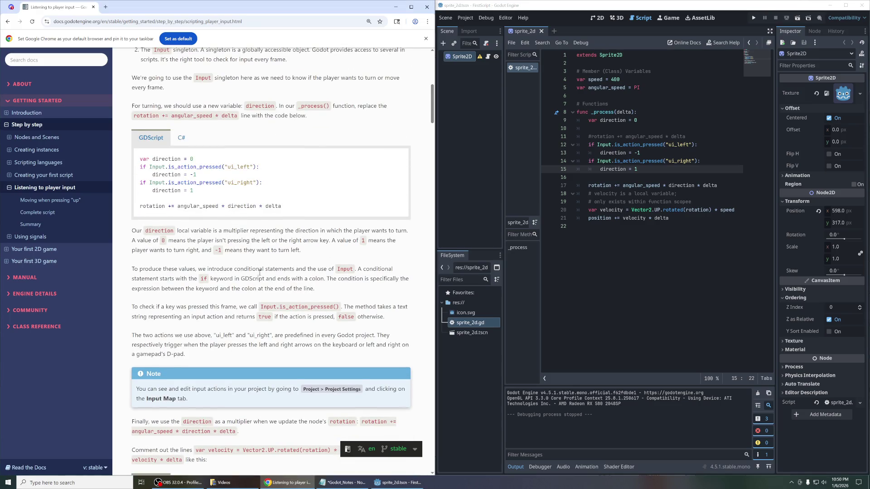
scroll(259, 272, down, 2)
scroll(187, 262, down, 4)
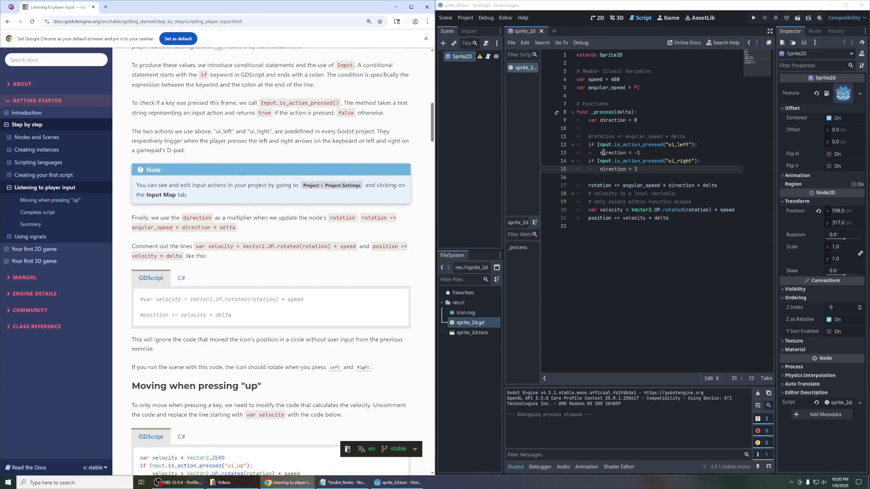
double_click(619, 169)
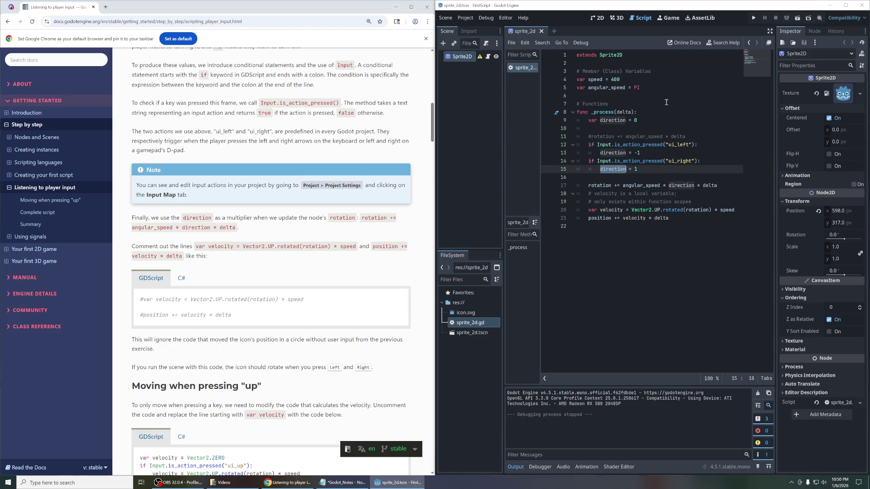
click(797, 19)
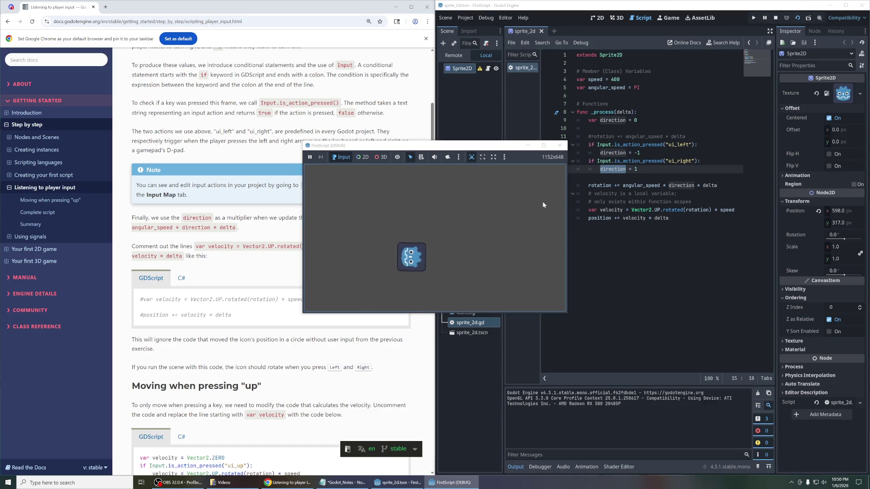
Step: Steer the moving icon both ways with the Left and Right arrows, then close the game
key(Right)
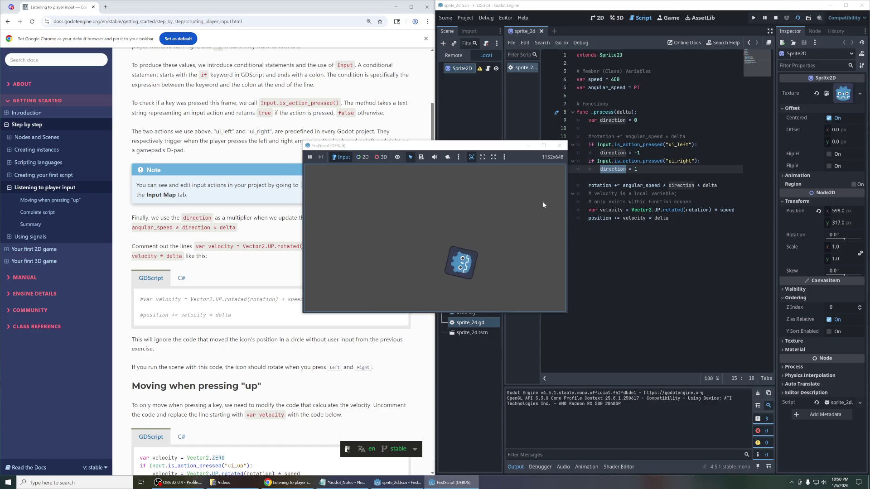
key(Left)
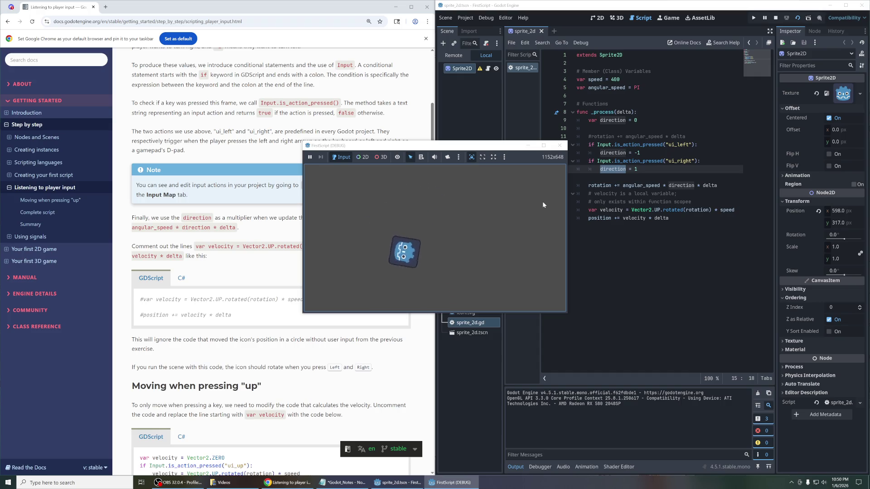
key(Right)
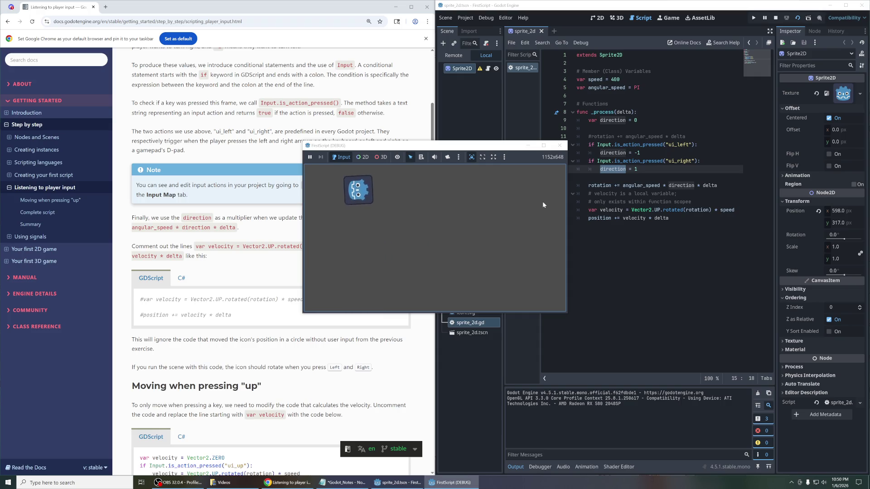
key(Right)
key(Left)
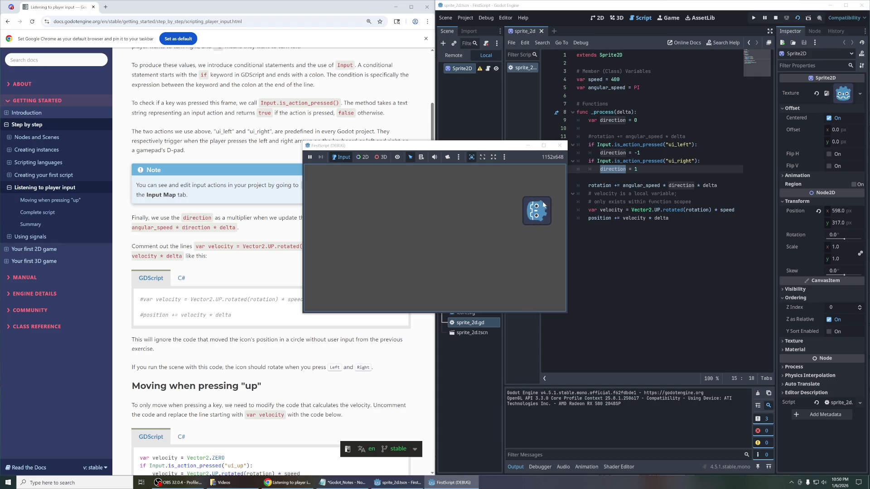
key(Right)
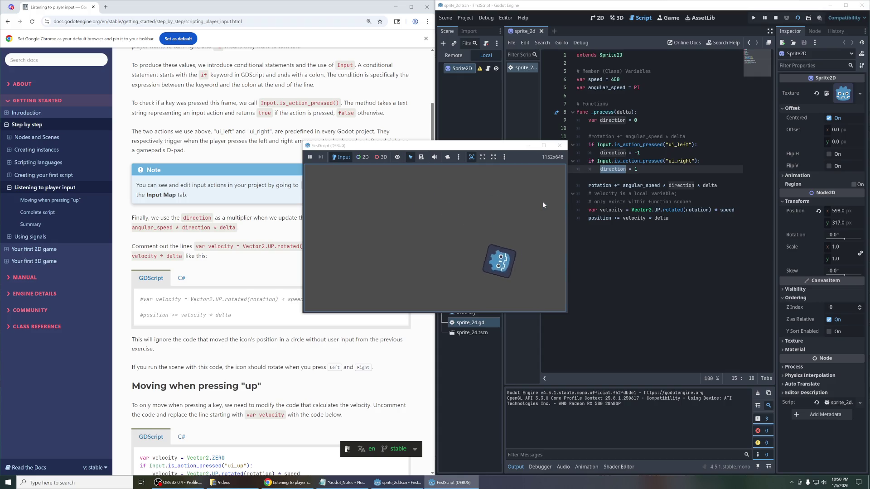
key(Left)
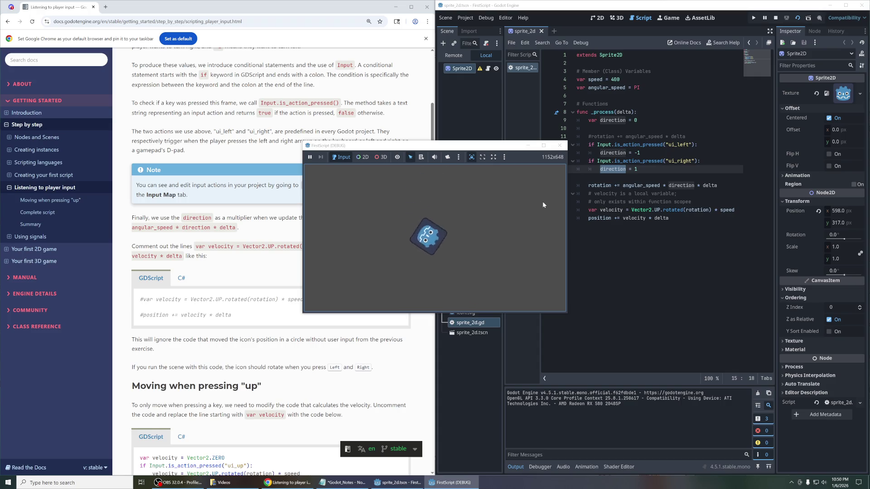
key(Left)
key(Left)
key(Left)
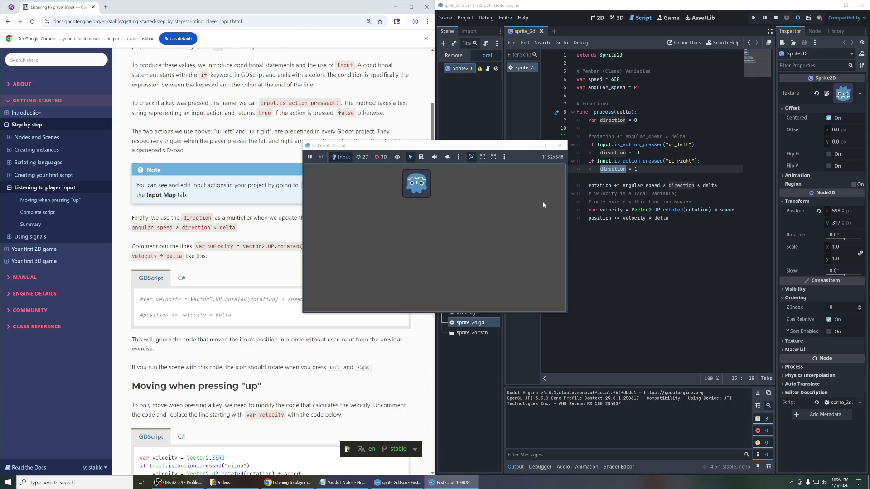
click(560, 146)
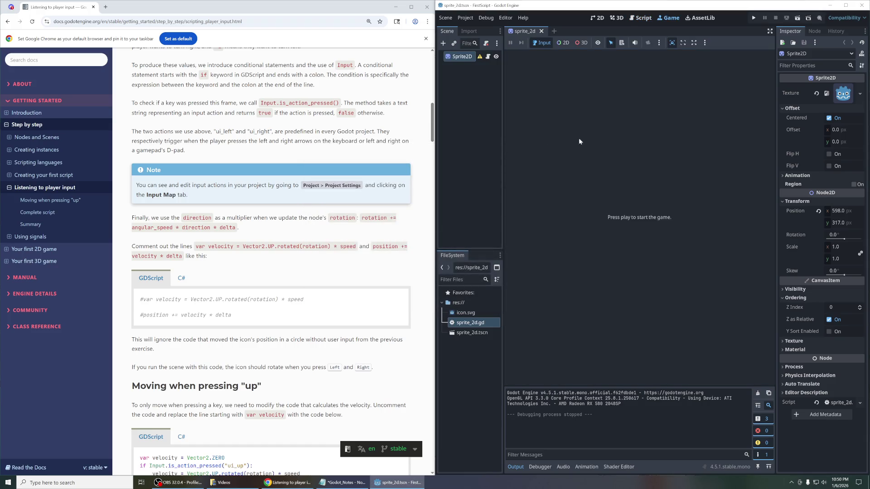
Step: Return to sprite_2d.gd and read the docs paragraph about the direction multiplier
double_click(457, 322)
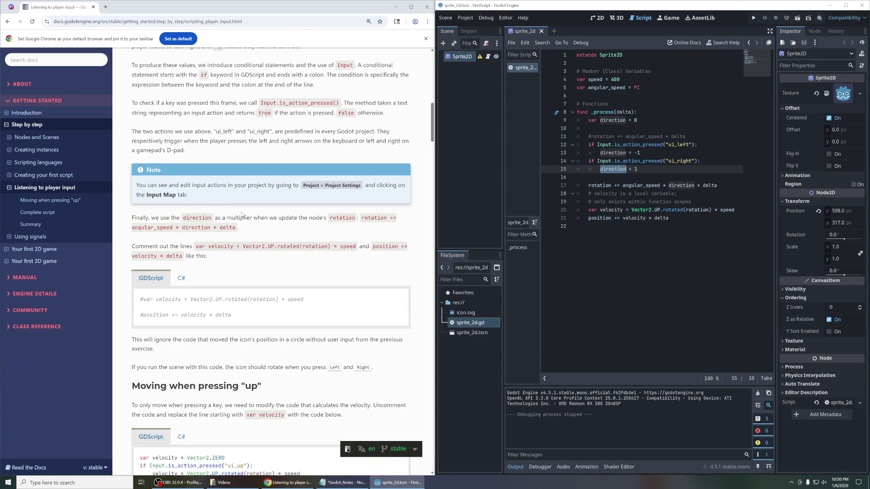
scroll(243, 214, down, 1)
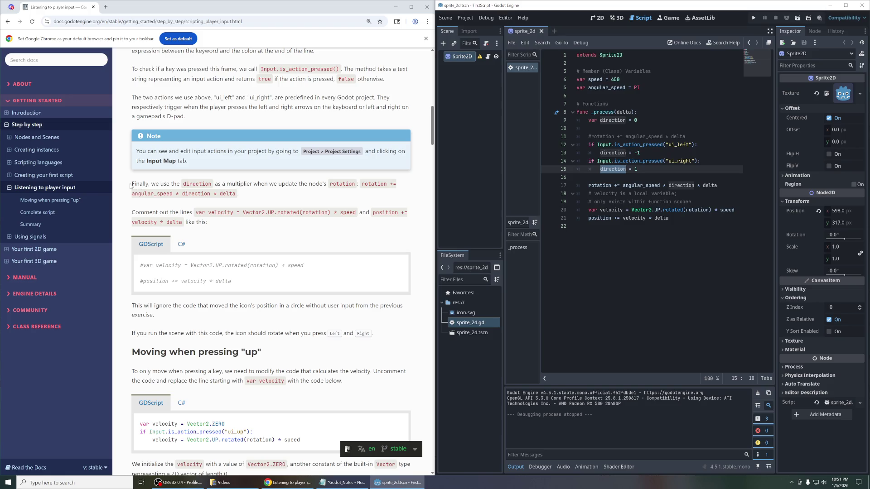
mouse_move(130, 186)
mouse_down()
mouse_move(152, 184)
mouse_move(277, 233)
mouse_up()
click(268, 190)
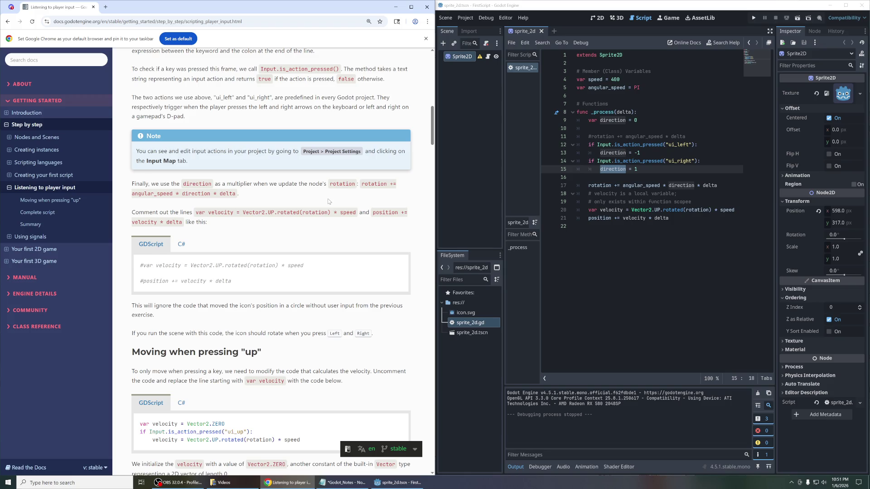
Step: Inspect line 17's rotation code, 'angular_speed * direction * delta'
triple_click(618, 185)
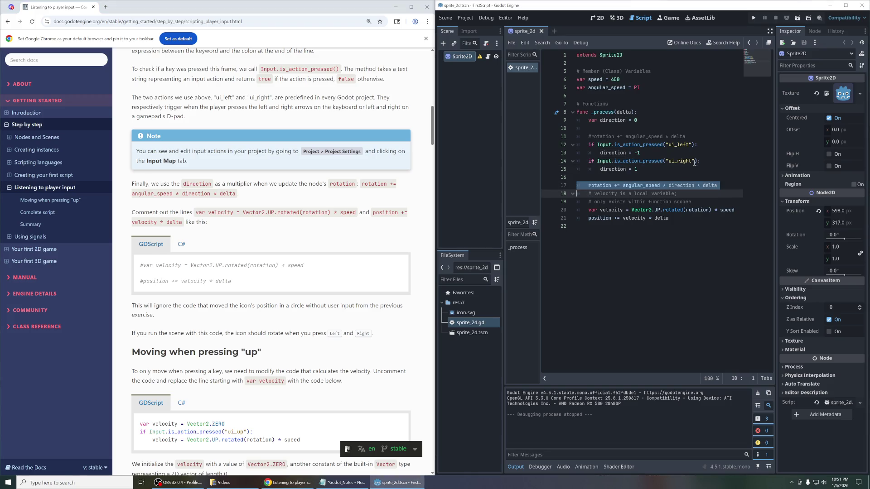
click(623, 187)
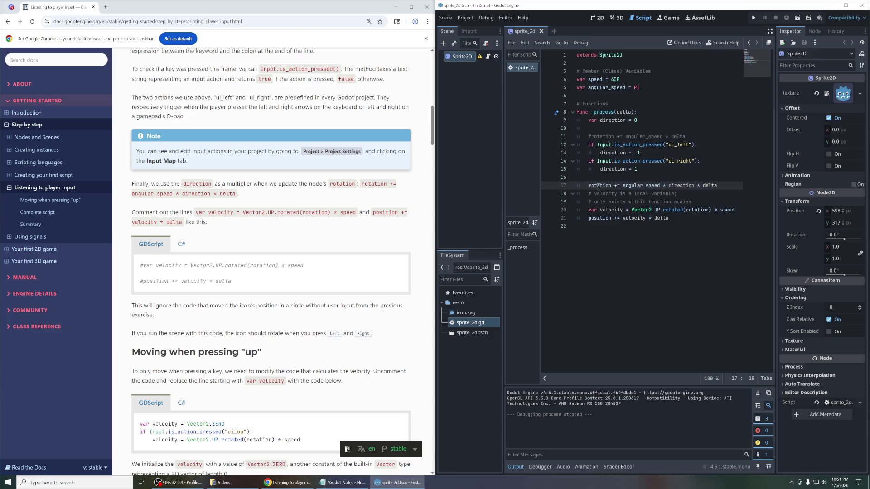
double_click(598, 186)
mouse_move(600, 186)
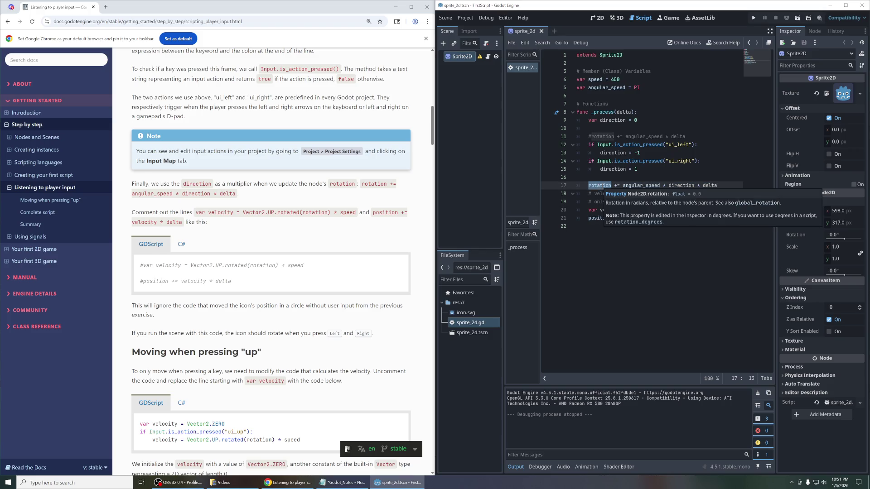
click(625, 180)
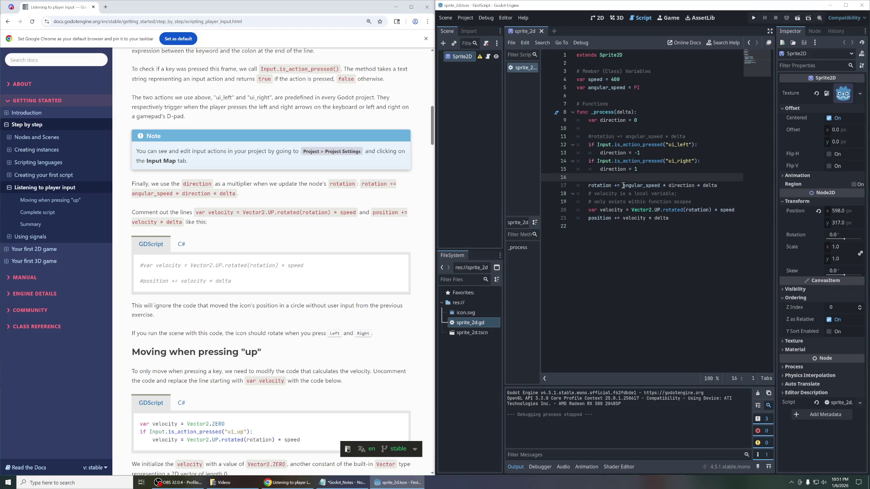
drag(622, 186, 736, 187)
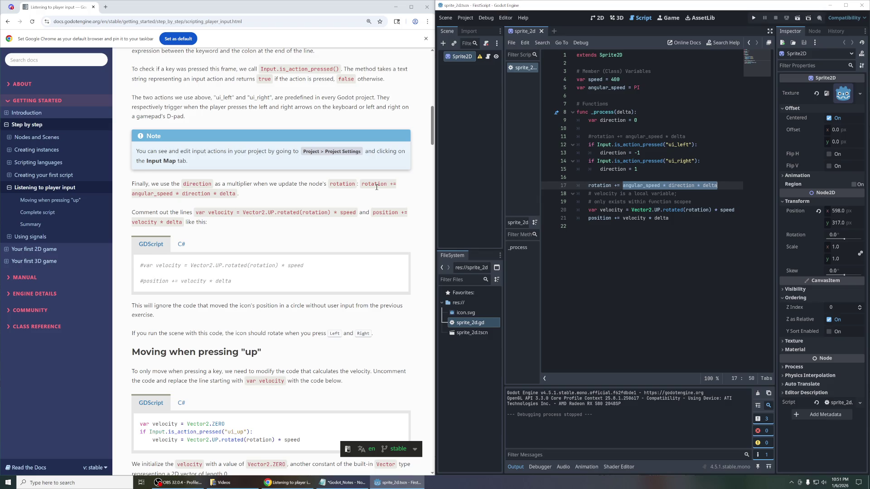
Step: Find the velocity line named in the docs and go to line 20 in the script
click(205, 212)
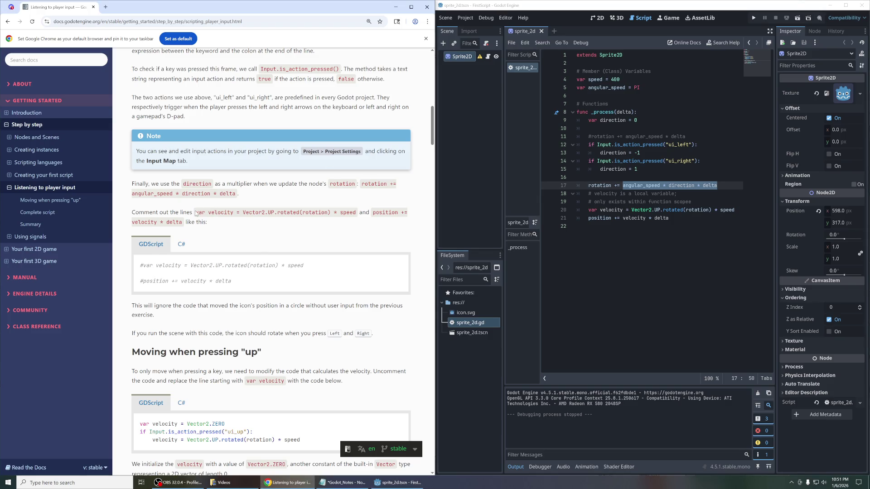
mouse_move(195, 212)
mouse_down()
mouse_move(362, 213)
mouse_move(355, 215)
mouse_up()
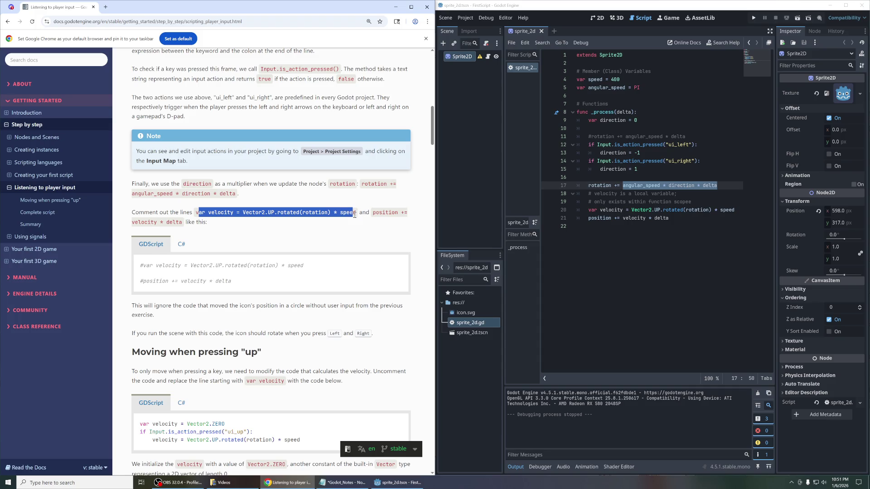
click(284, 215)
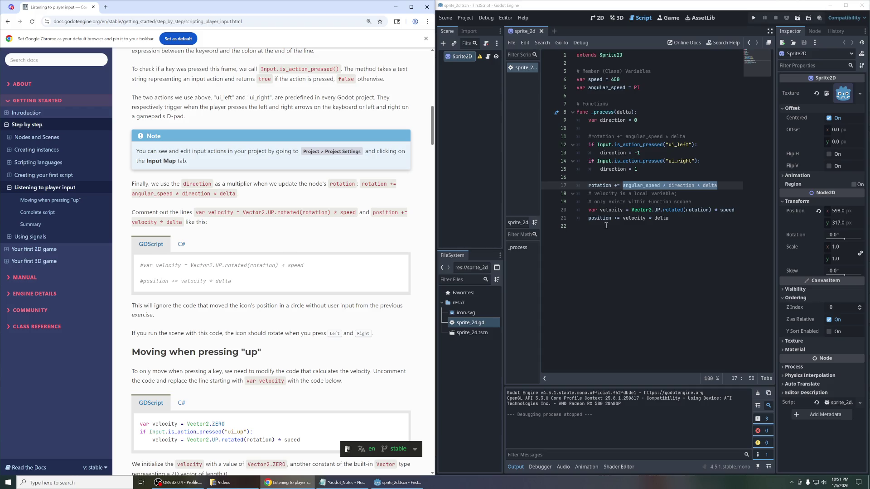
click(685, 211)
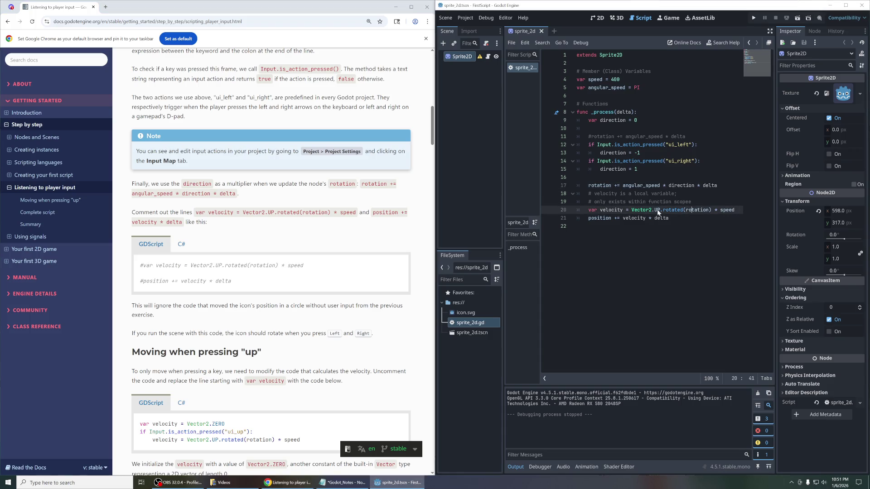
Step: Comment out the velocity line 20 and the position update line 21 with Ctrl+K
key(ctrl+k)
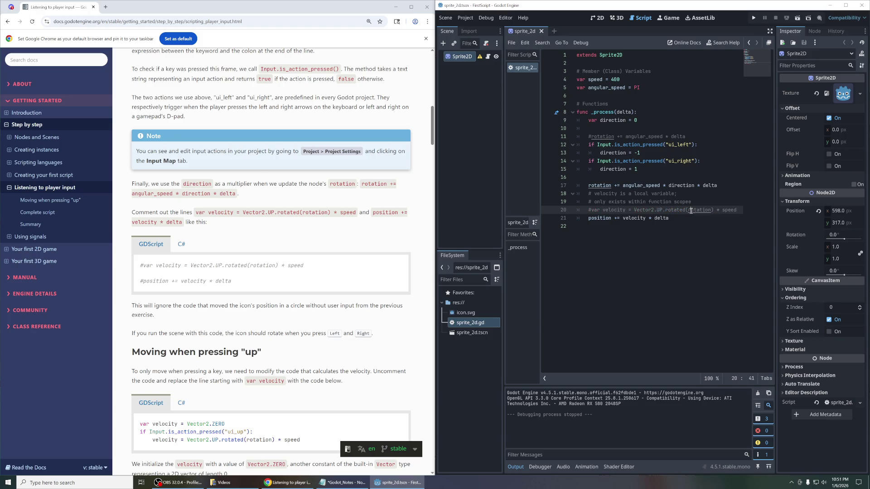
key(Down)
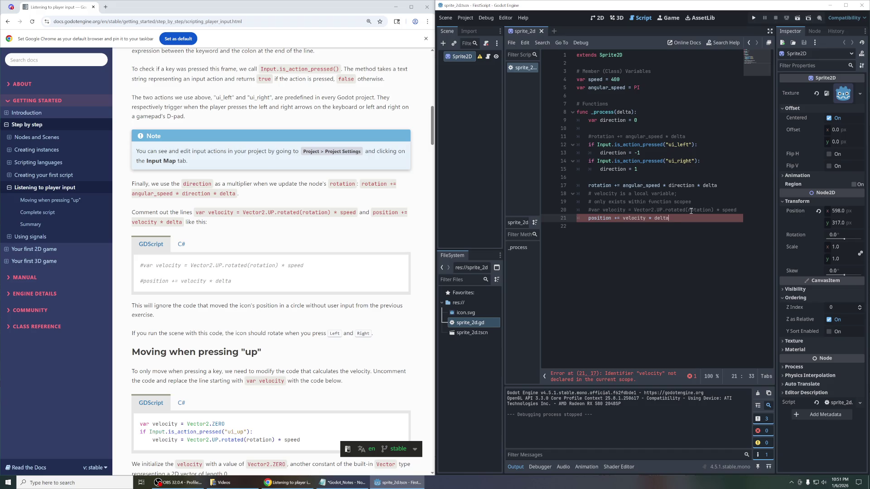
key(ctrl+k)
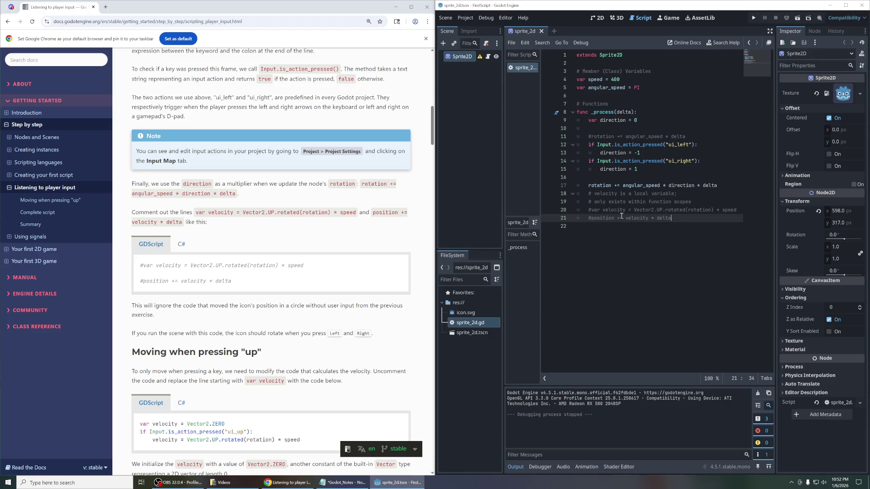
click(798, 19)
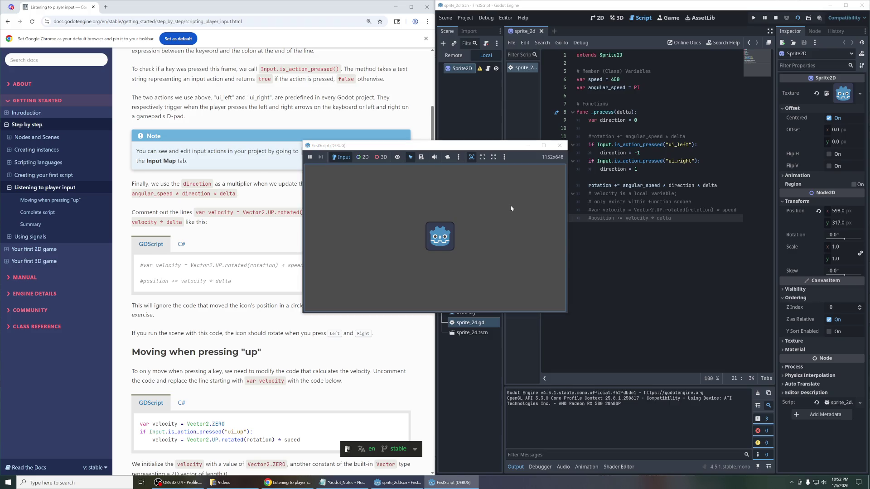
key(Right)
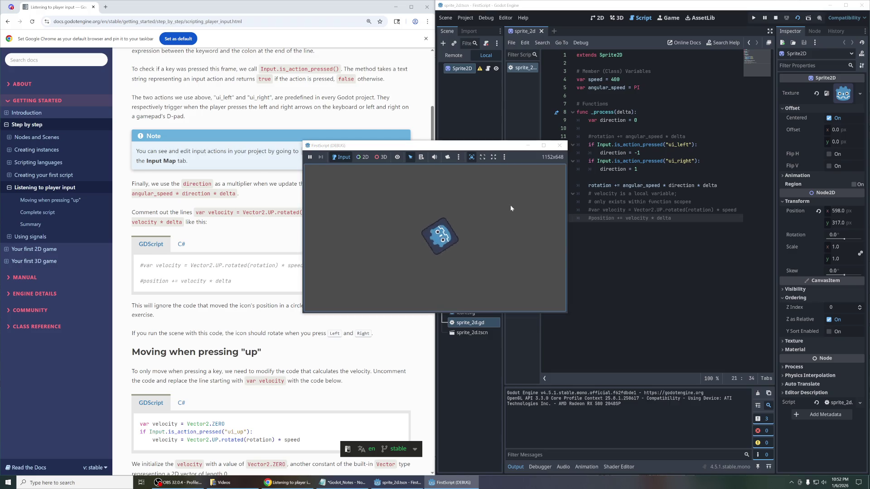
key(Right)
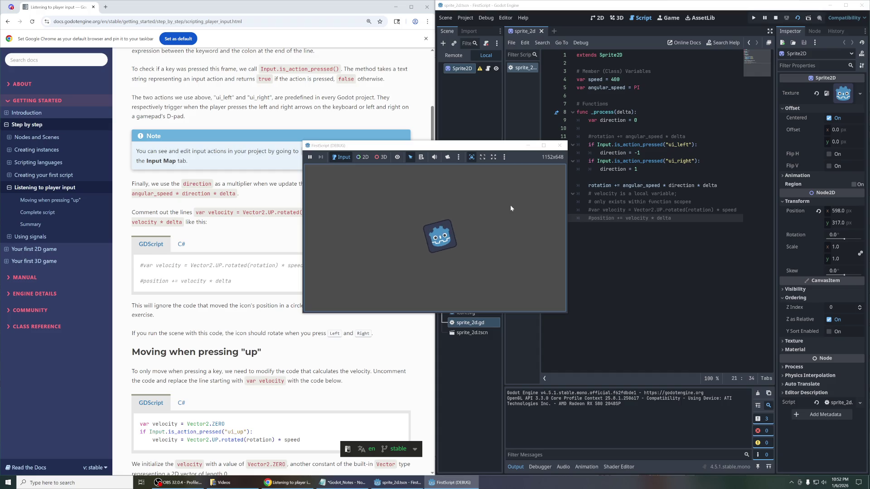
click(559, 145)
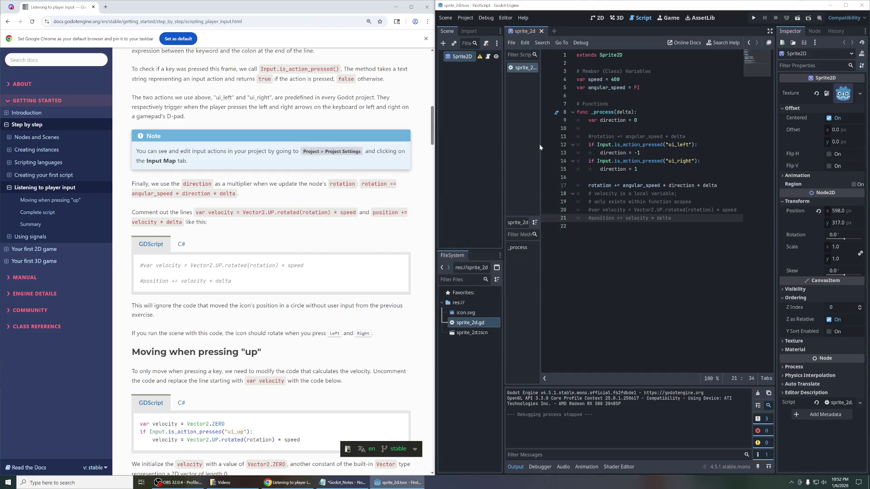
Step: Read the docs code showing the two lines commented out with a leading #
scroll(277, 233, down, 2)
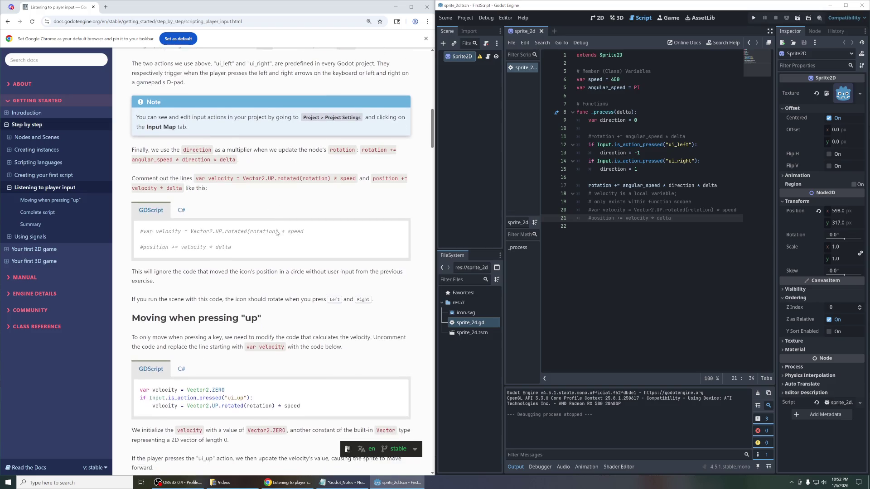
scroll(277, 233, down, 2)
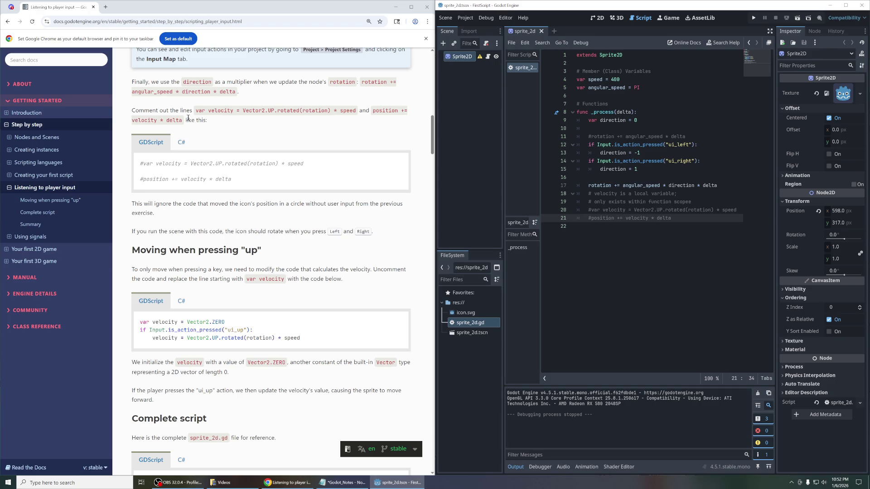
drag(140, 162, 256, 182)
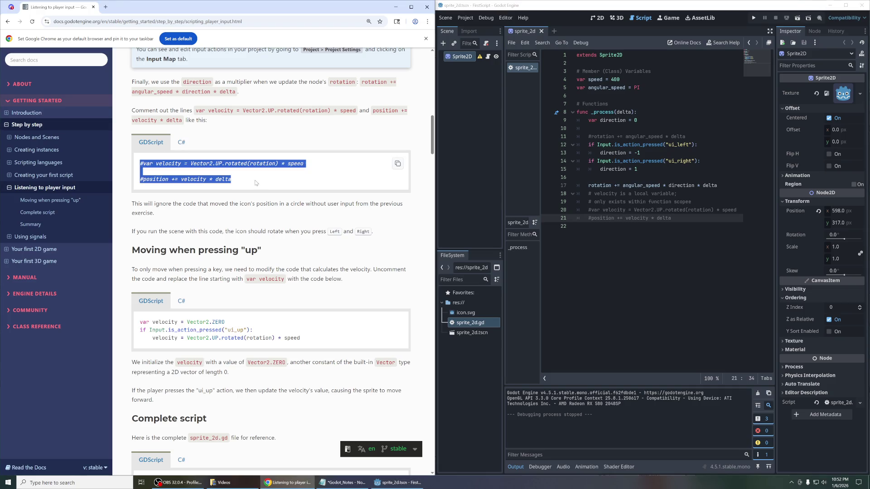
click(226, 186)
drag(140, 163, 143, 164)
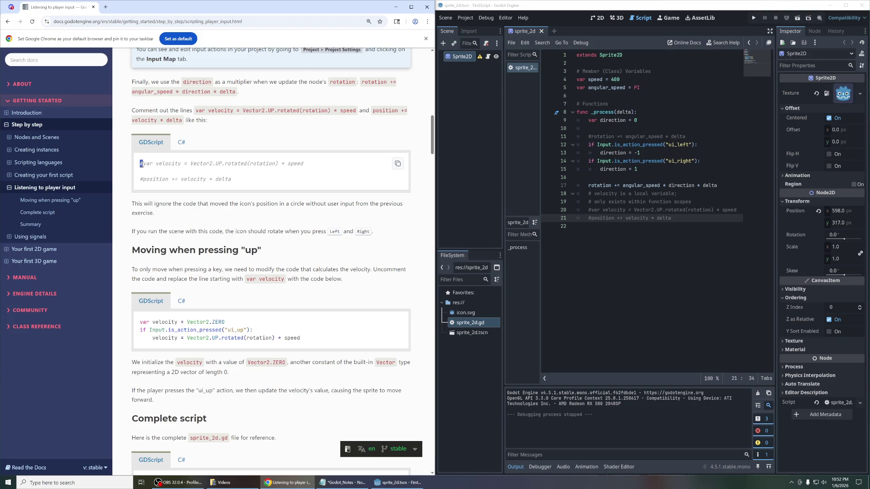
click(142, 179)
drag(143, 163, 140, 164)
scroll(434, 138, down, 1)
scroll(434, 139, down, 1)
click(153, 133)
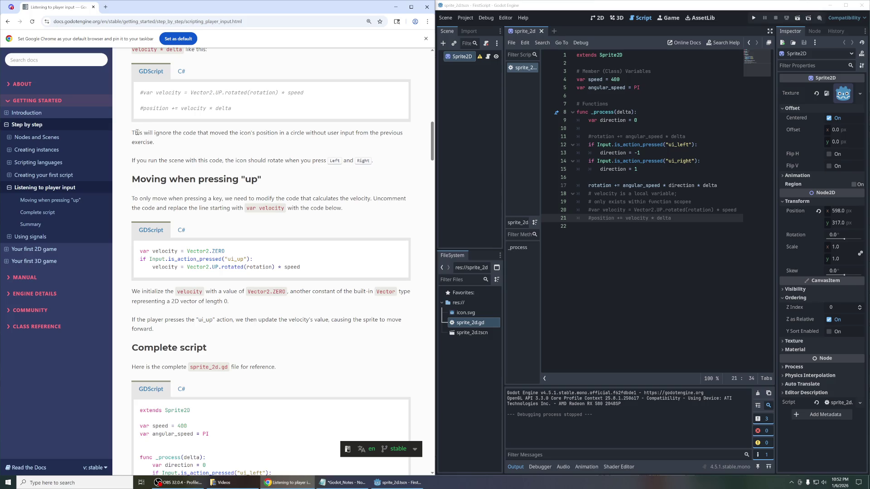
Step: Read the docs paragraphs on ignoring the circular motion and rotating with Left/Right
drag(135, 132, 194, 149)
click(266, 135)
drag(282, 140, 130, 135)
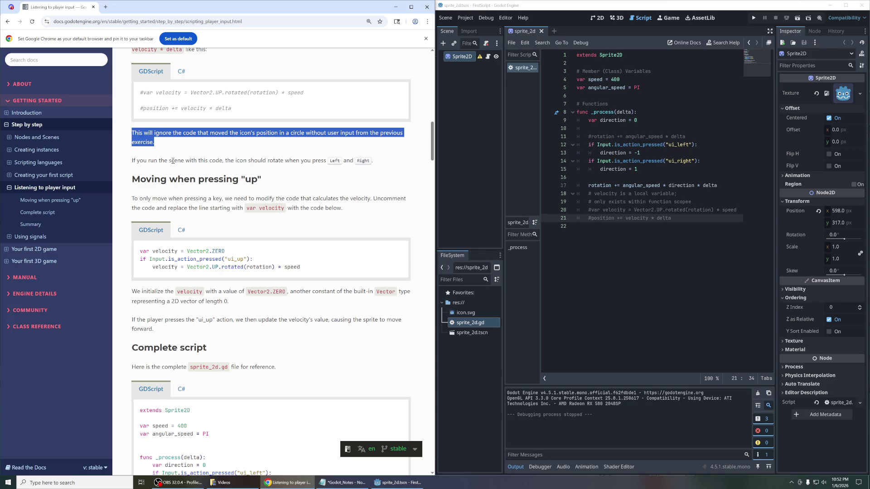
triple_click(258, 160)
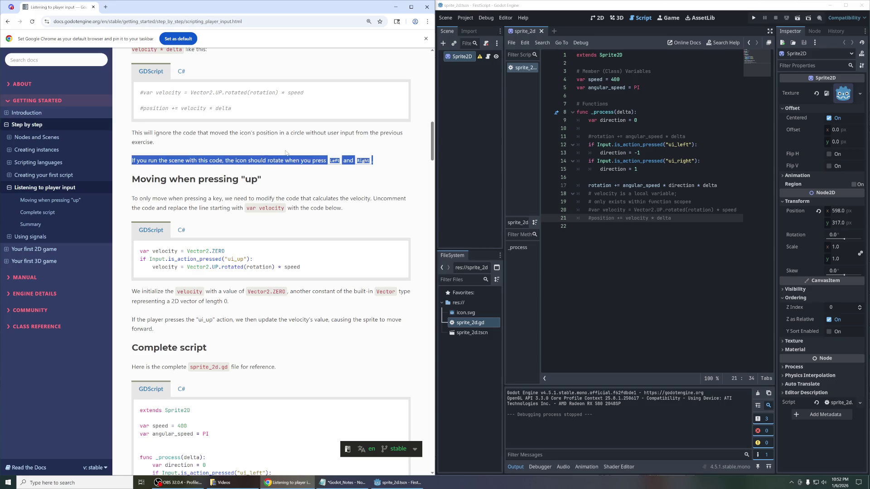
Step: Copy the 'Moving when pressing up' velocity snippet and paste it at line 22
scroll(311, 179, down, 1)
scroll(273, 147, down, 1)
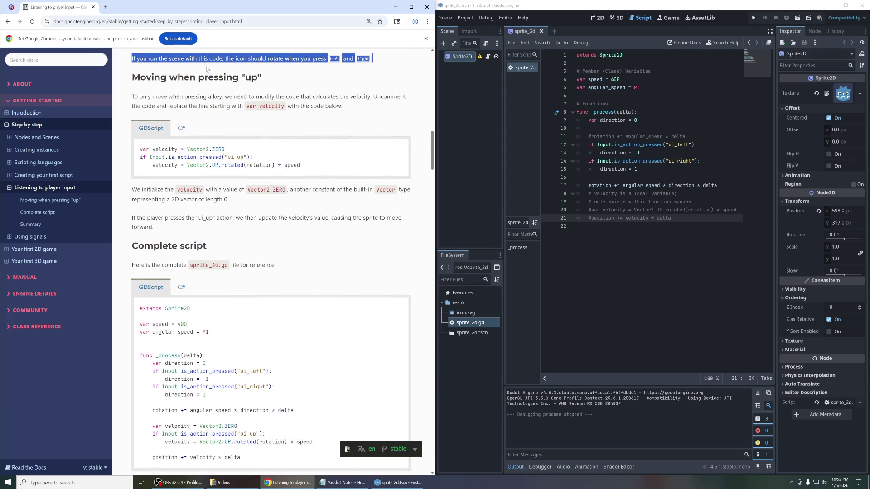
drag(135, 73, 284, 83)
click(284, 83)
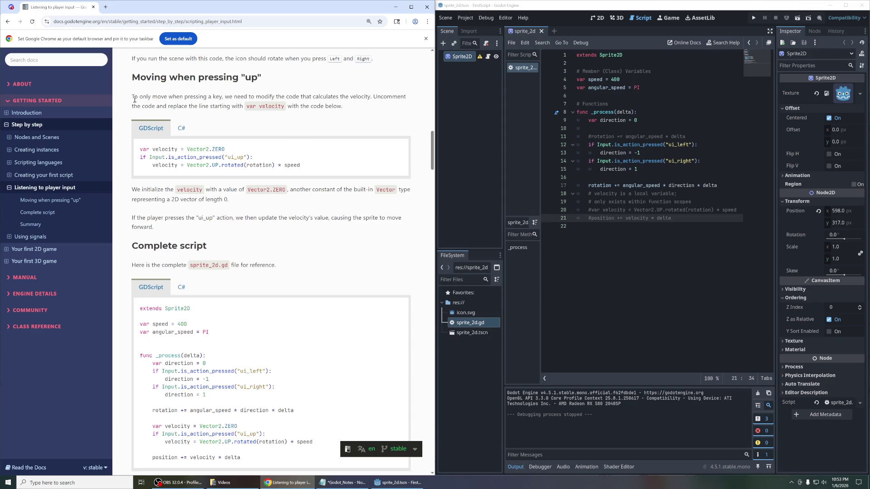
drag(135, 100, 352, 104)
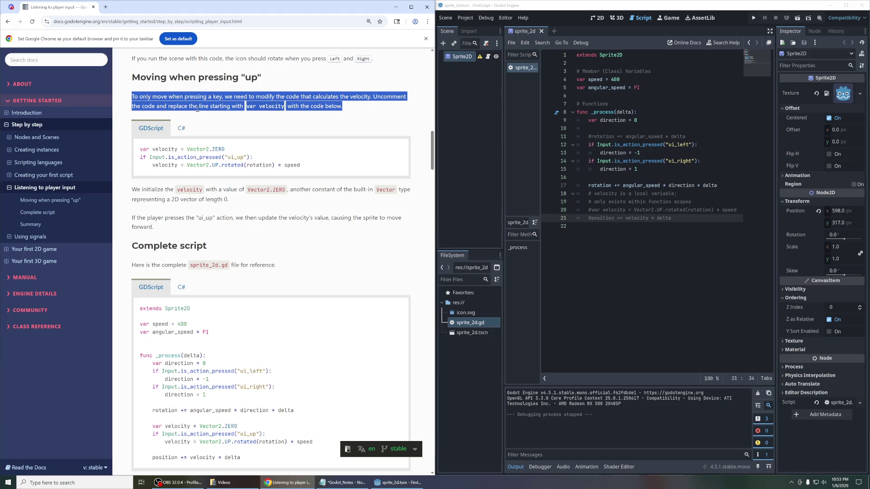
click(356, 111)
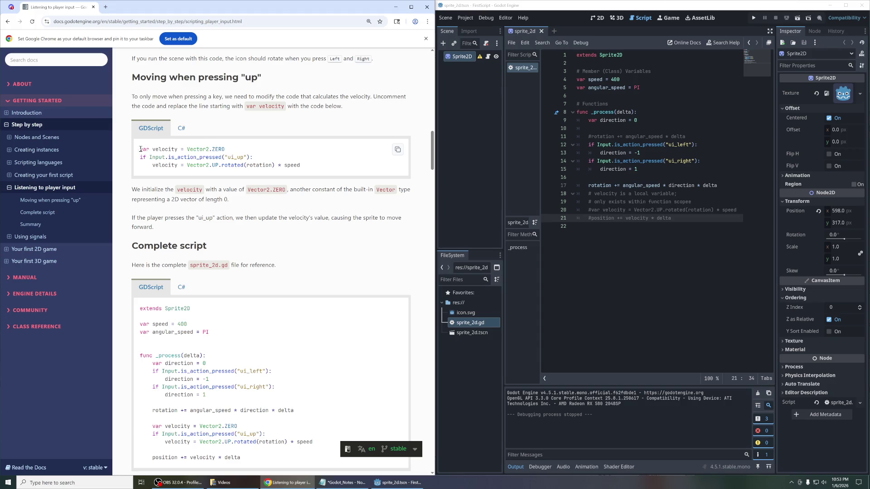
drag(225, 150, 187, 149)
click(227, 152)
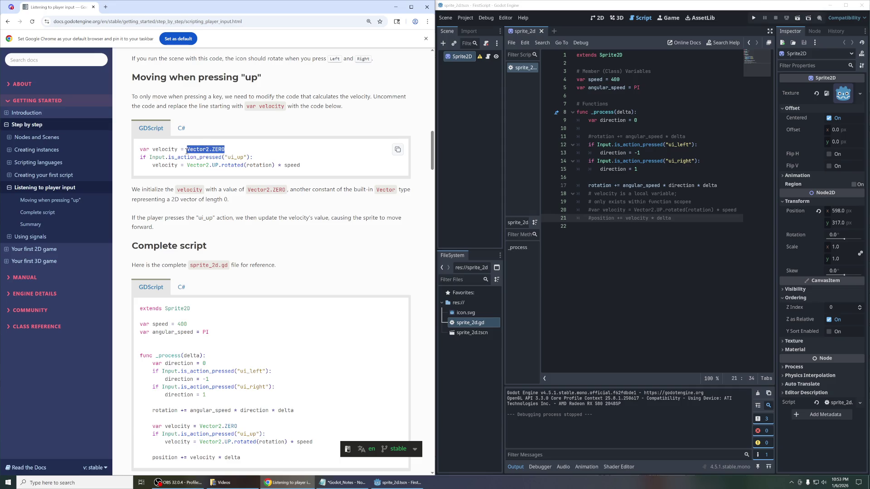
click(397, 150)
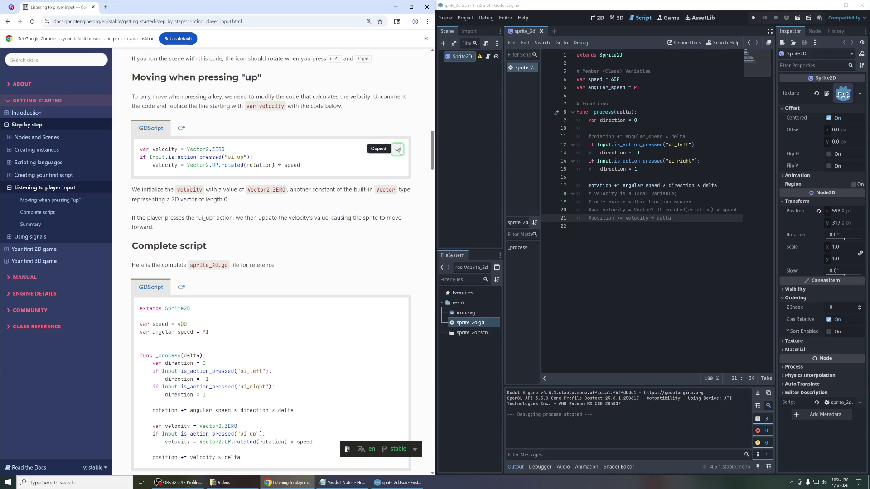
click(626, 225)
key(ctrl+v)
Step: Indent the three pasted ui_up lines into _process and add an empty line after them
shift+click(549, 233)
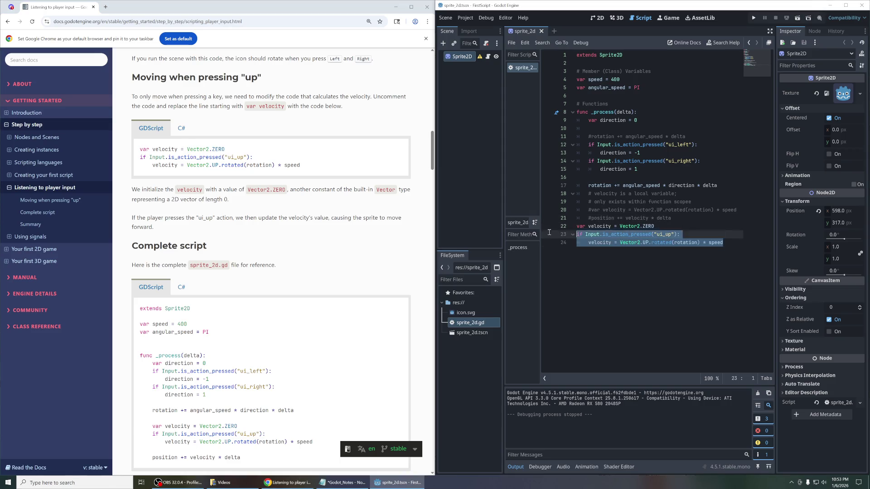
shift+click(575, 226)
key(Tab)
click(669, 203)
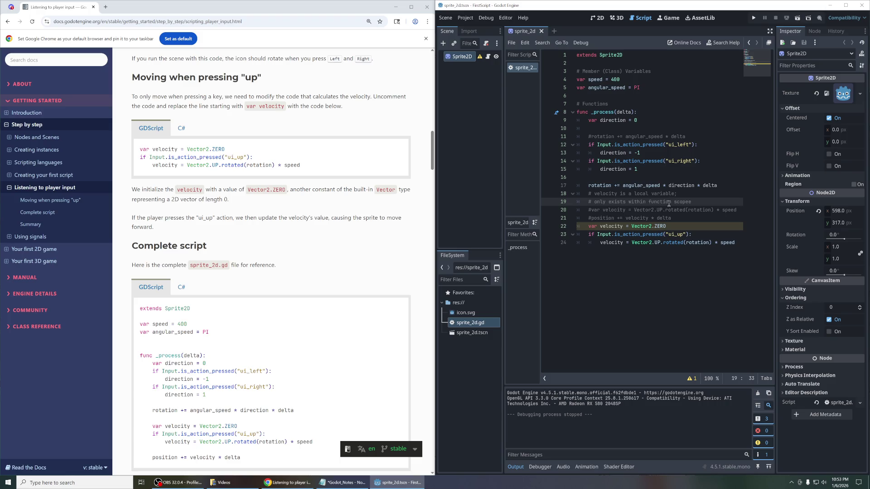
click(734, 243)
key(Return)
click(682, 242)
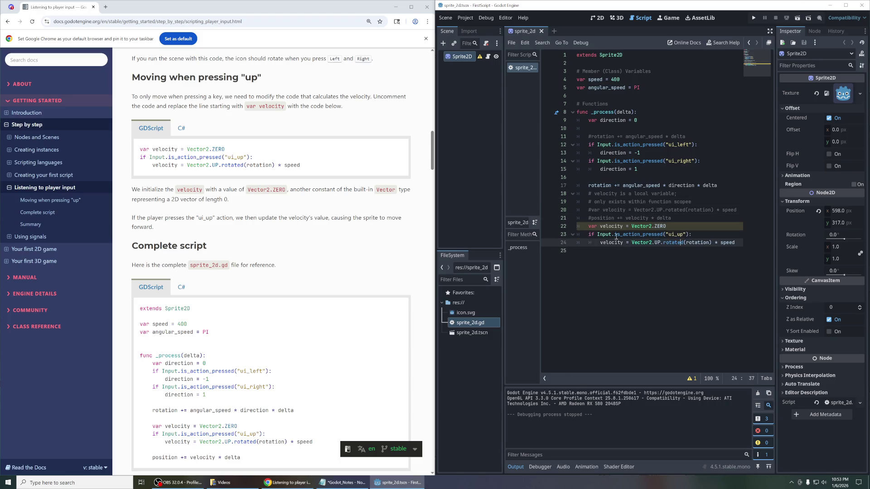
click(600, 226)
mouse_move(643, 224)
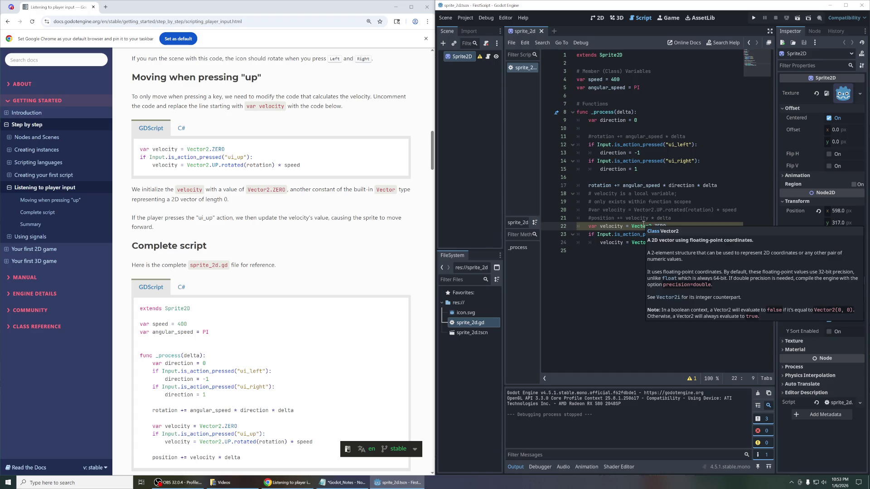
Step: Compare against the docs' ui_up check, review 'var speed = 400', and run the project
click(280, 218)
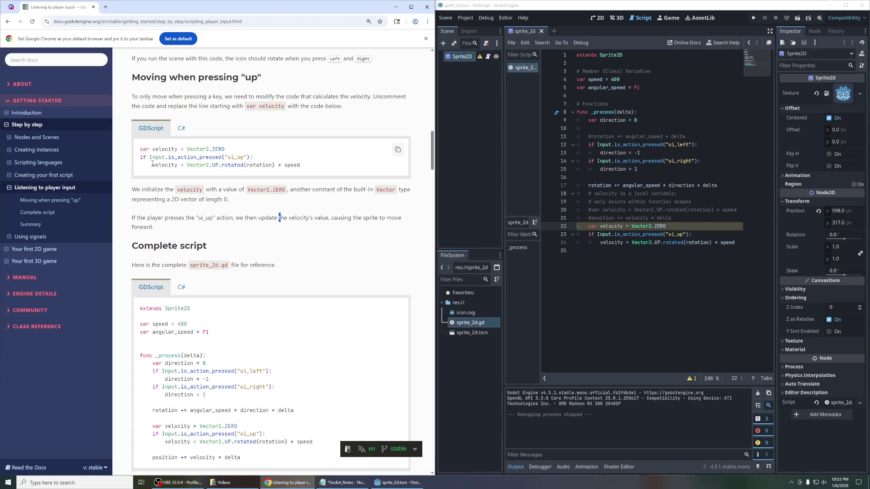
mouse_move(142, 157)
mouse_down()
mouse_move(286, 158)
mouse_move(306, 166)
mouse_up()
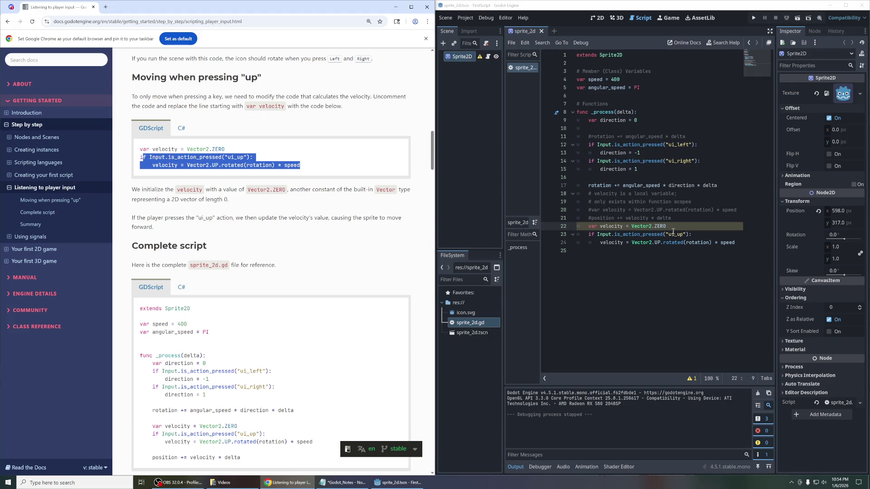
mouse_move(656, 242)
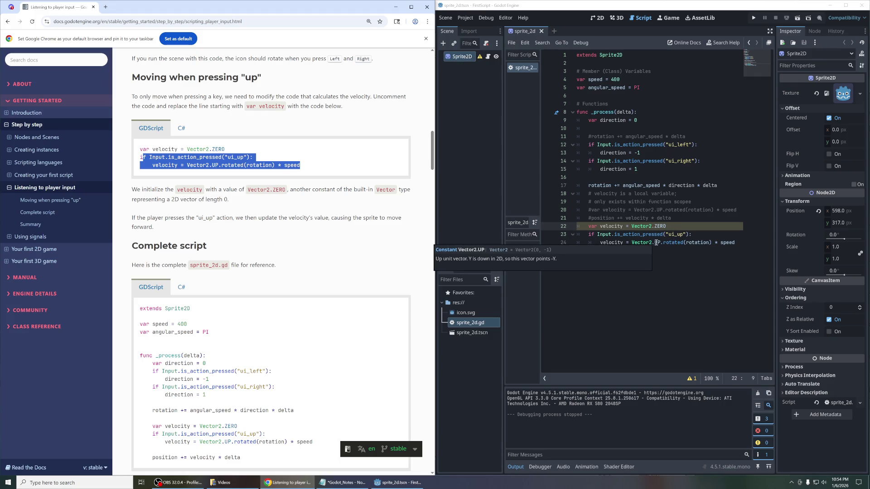
click(742, 243)
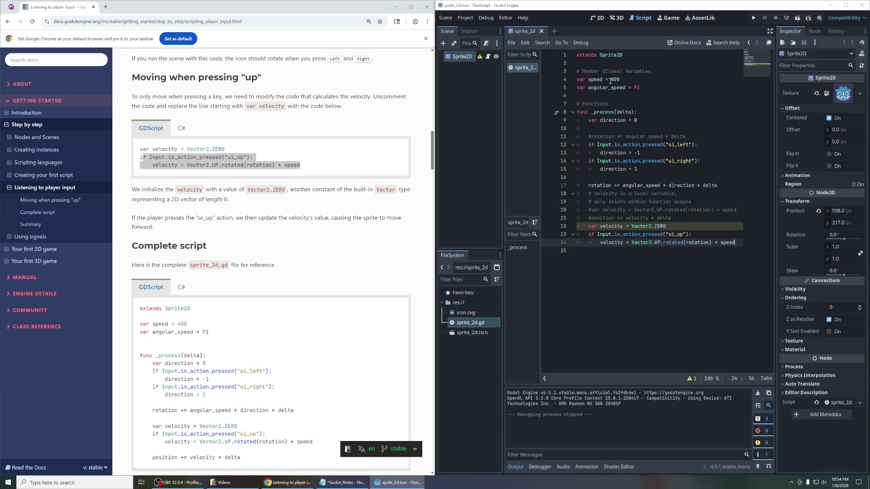
double_click(591, 71)
click(620, 79)
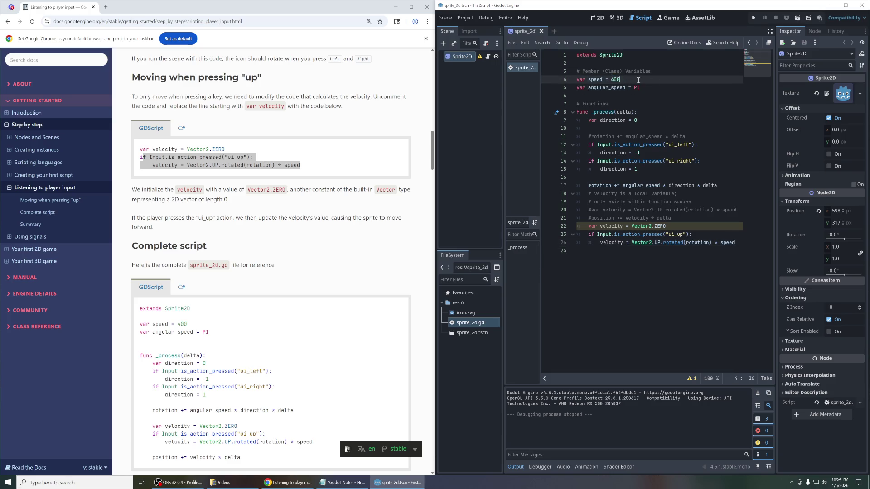
drag(619, 79, 576, 79)
click(597, 128)
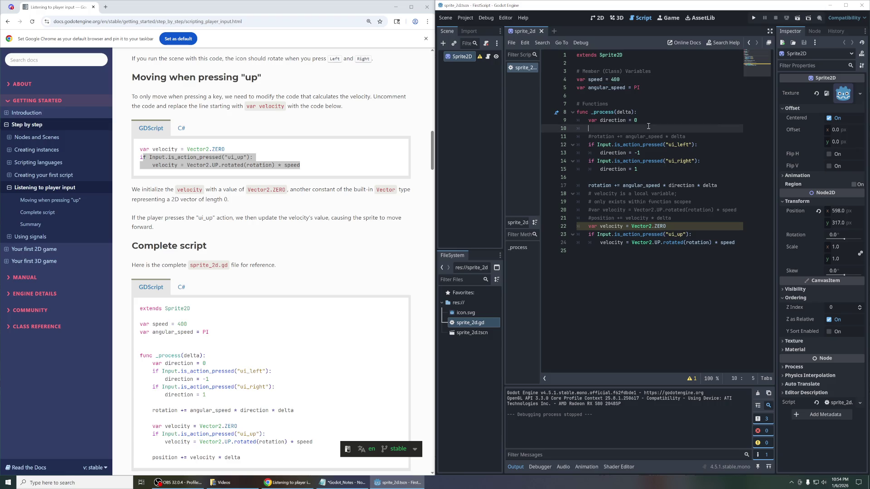
click(807, 18)
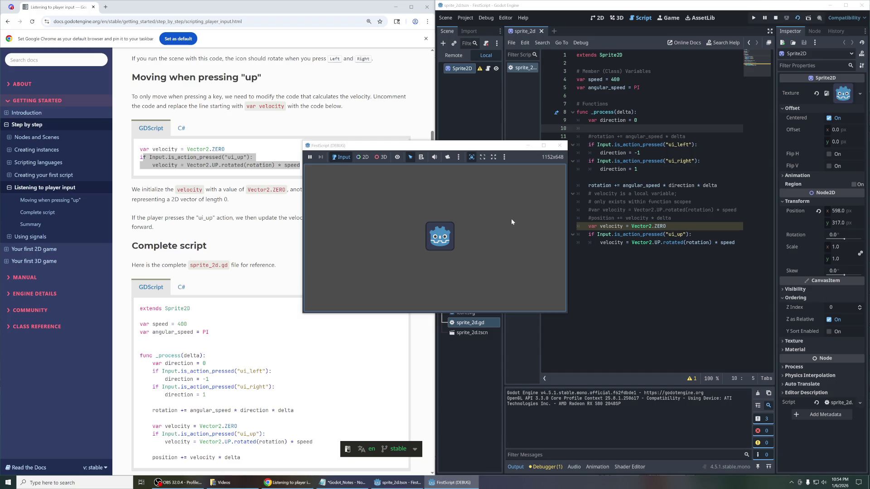
Step: Close the game and show the Debugger Errors warning that 'velocity' is declared but unused
click(560, 146)
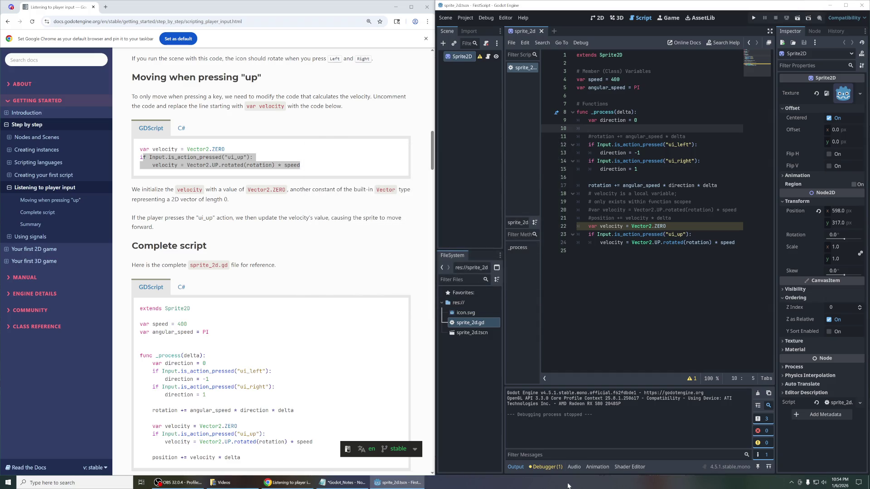
click(544, 467)
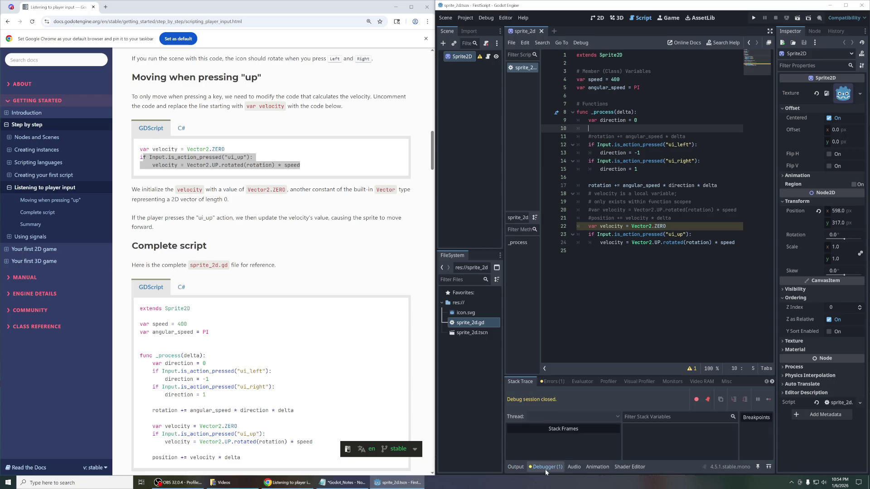
click(553, 381)
click(624, 407)
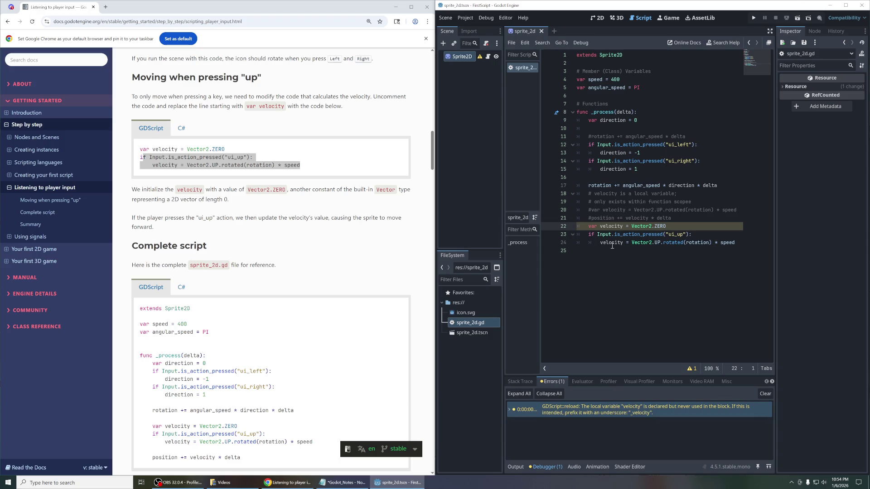
click(629, 242)
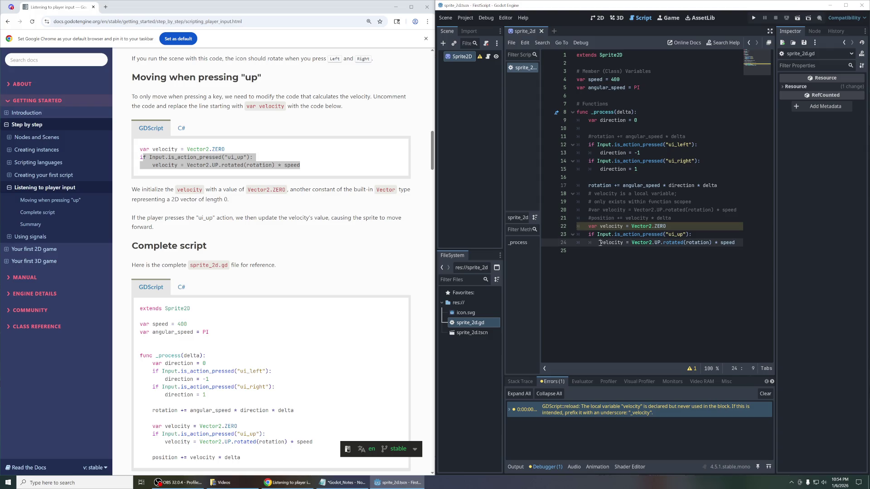
Step: Cut the commented '#position += velocity * delta' line from line 21
key(BackSpace)
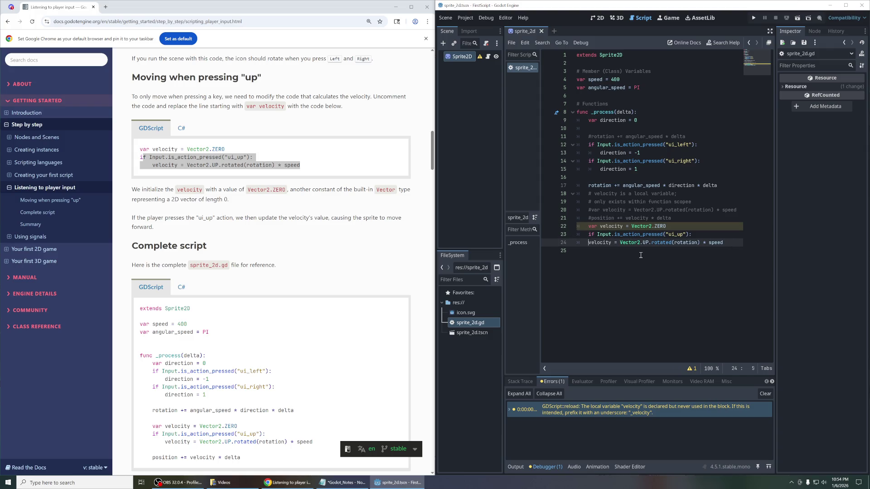
key(Tab)
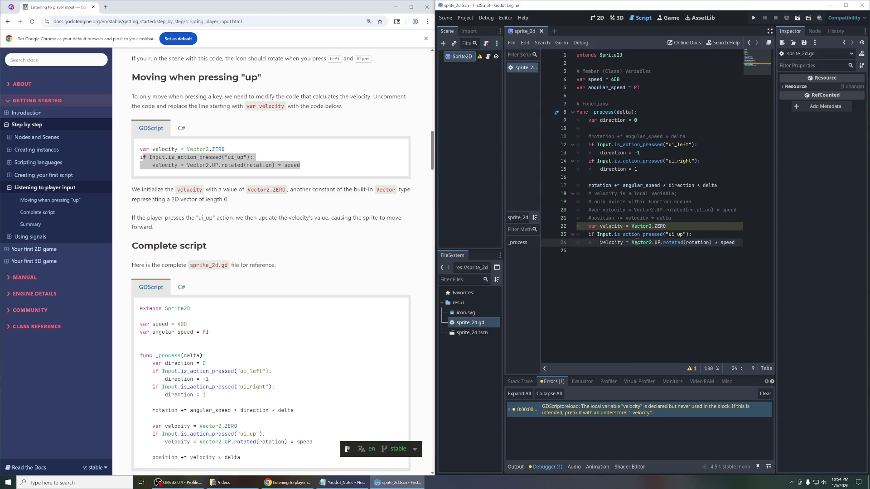
triple_click(617, 245)
click(618, 243)
drag(672, 217, 584, 218)
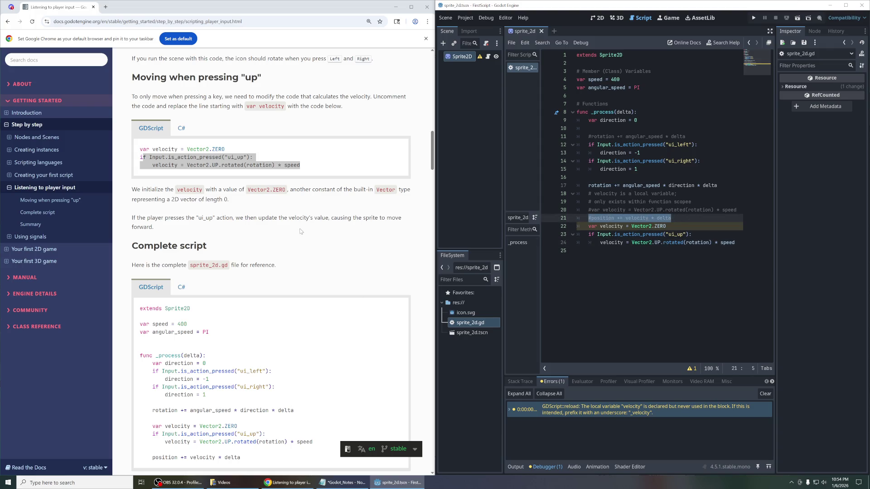
scroll(300, 232, down, 3)
scroll(329, 193, up, 3)
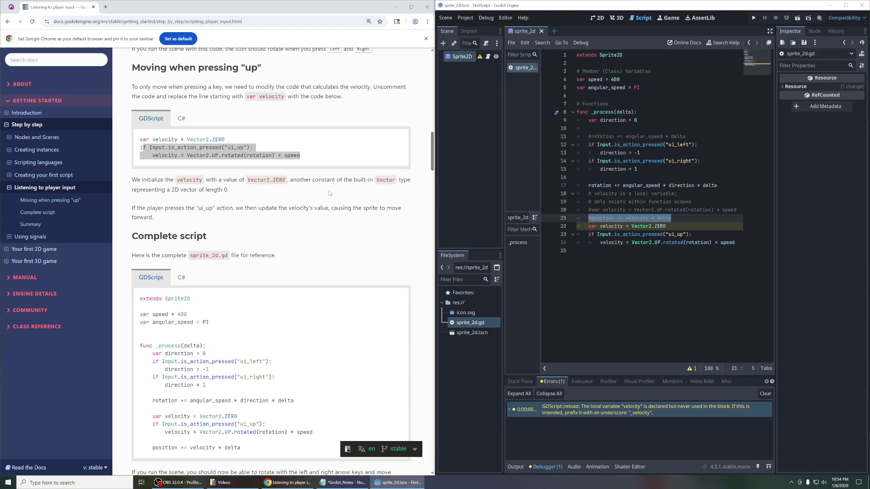
key(ctrl+x)
Step: Paste the position update on line 26 below the ui_up block, uncommented and indented
click(711, 268)
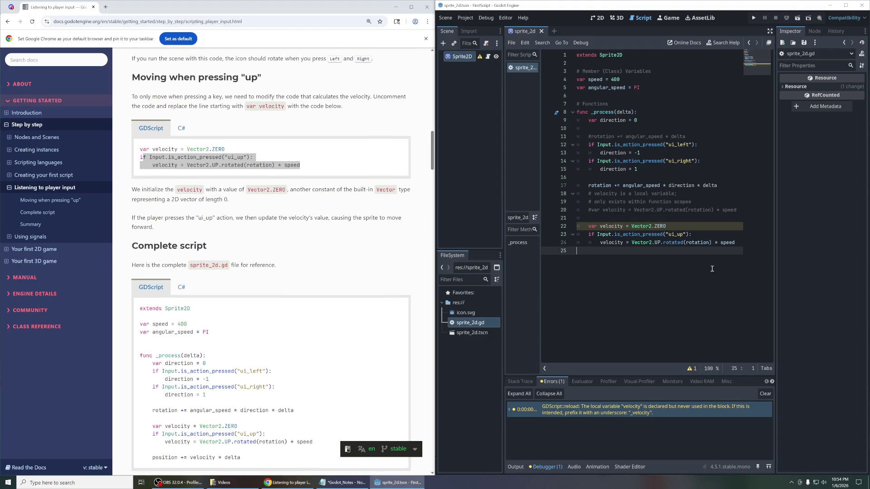
key(Return)
key(ctrl+v)
key(ctrl+k)
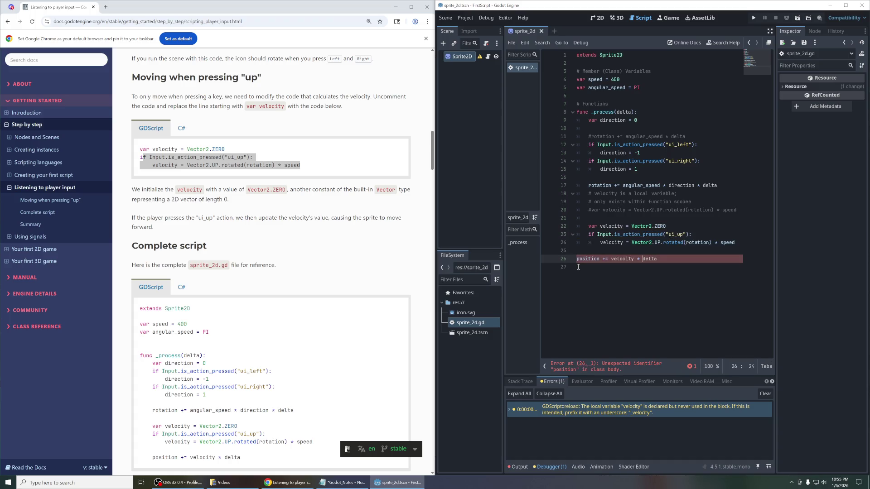
key(Tab)
key(BackSpace)
key(Up)
key(Up)
key(End)
key(Down)
key(Down)
key(Up)
key(Up)
key(Up)
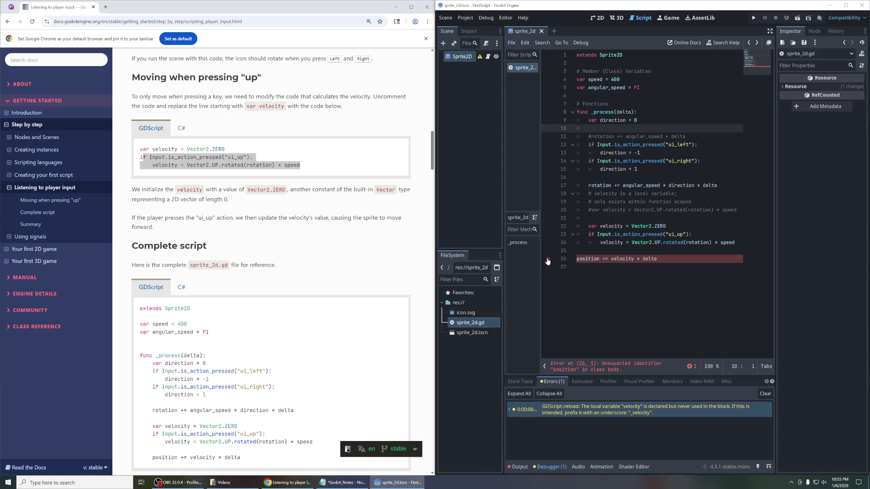
click(581, 260)
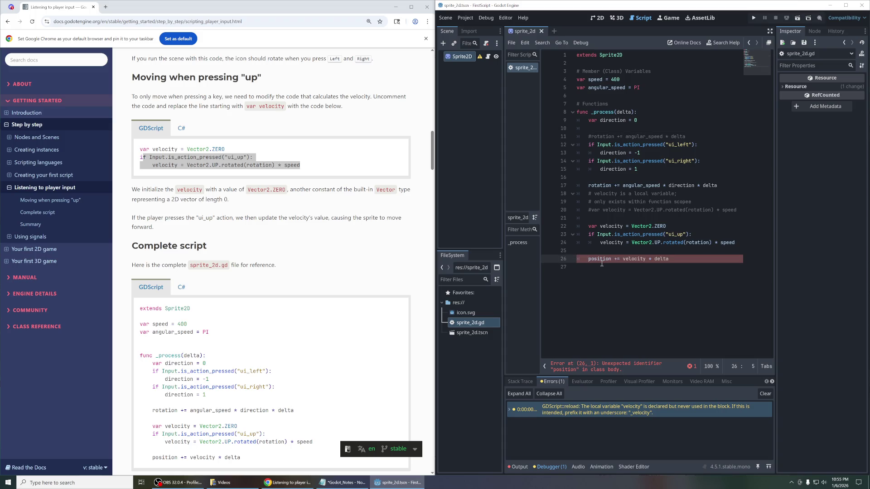
Step: Run the project with the current scene as main and drive the icon forward while turning left
click(756, 17)
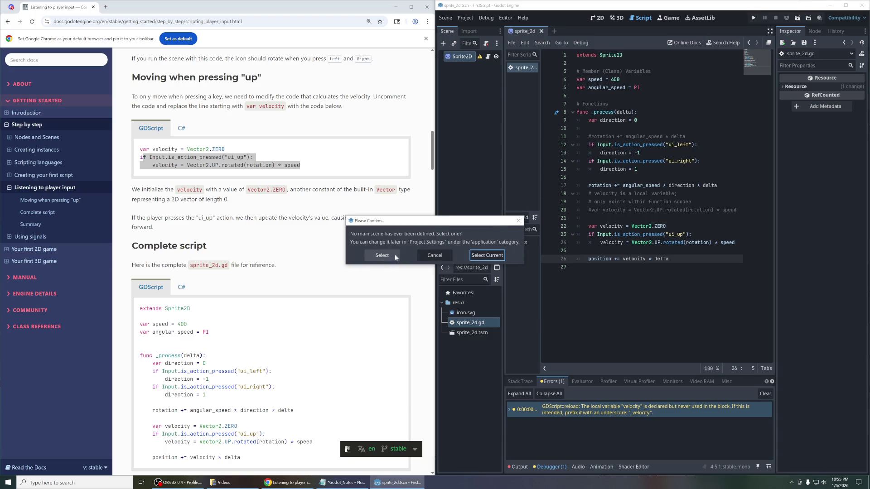
click(487, 255)
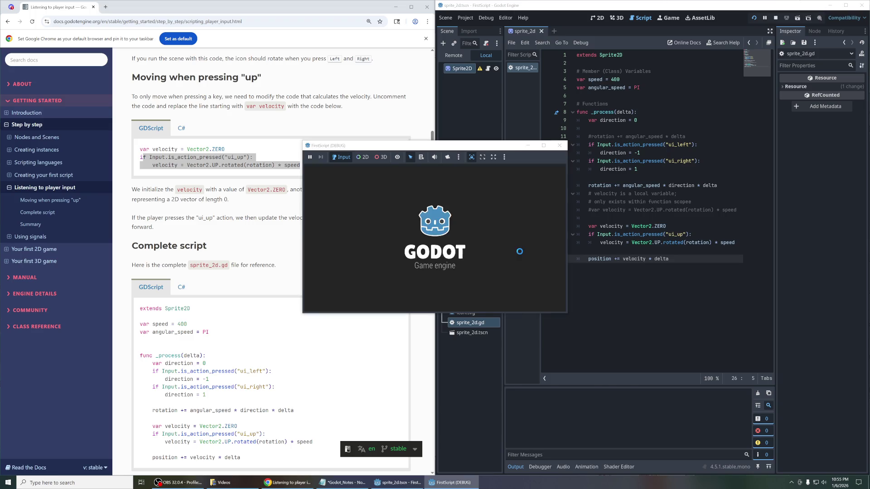
key(Up)
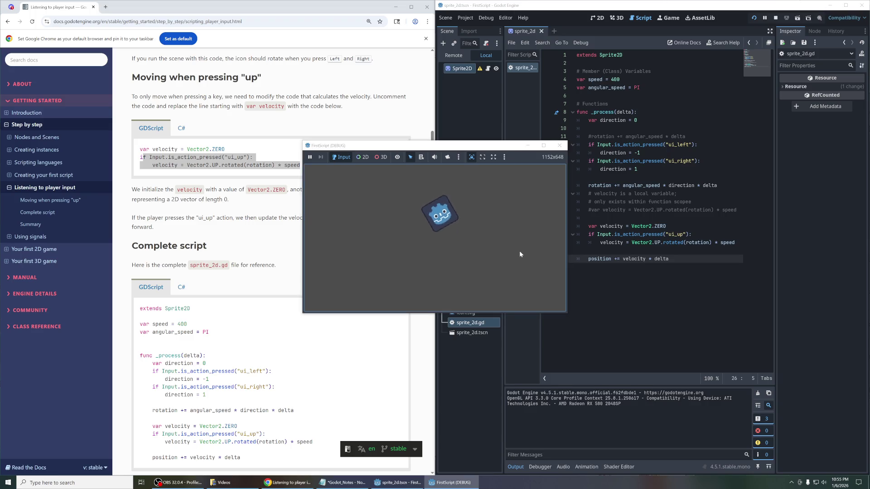
key(Left)
key(Left)
key(Up)
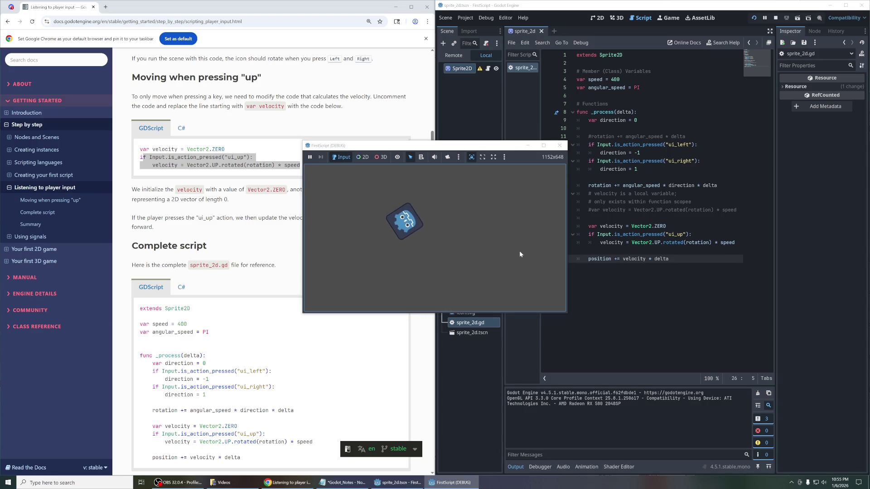
key(Up)
key(Left)
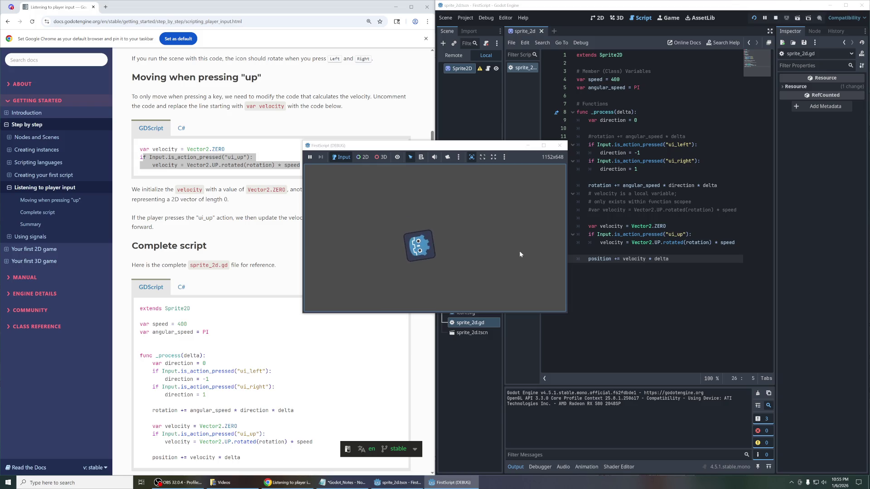
Step: Circle the icon counter-clockwise around the window with Up and Left, then stop the game
key(Left)
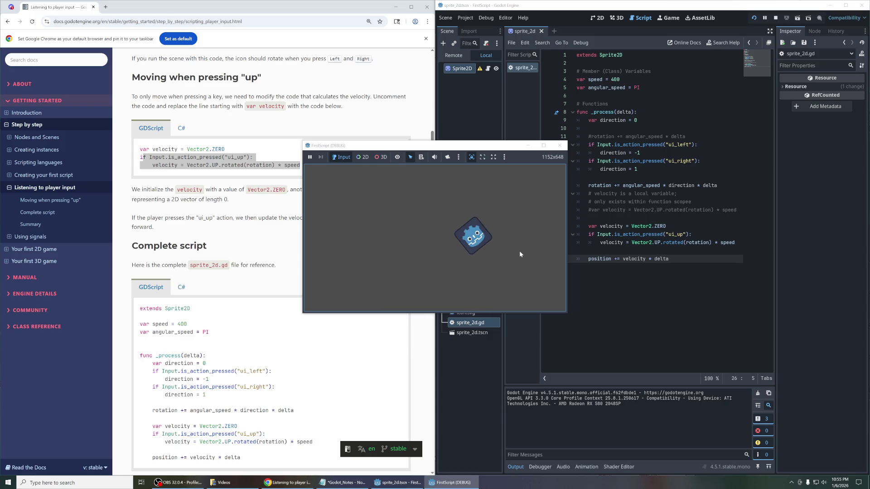
key(Up)
key(Left)
key(Up)
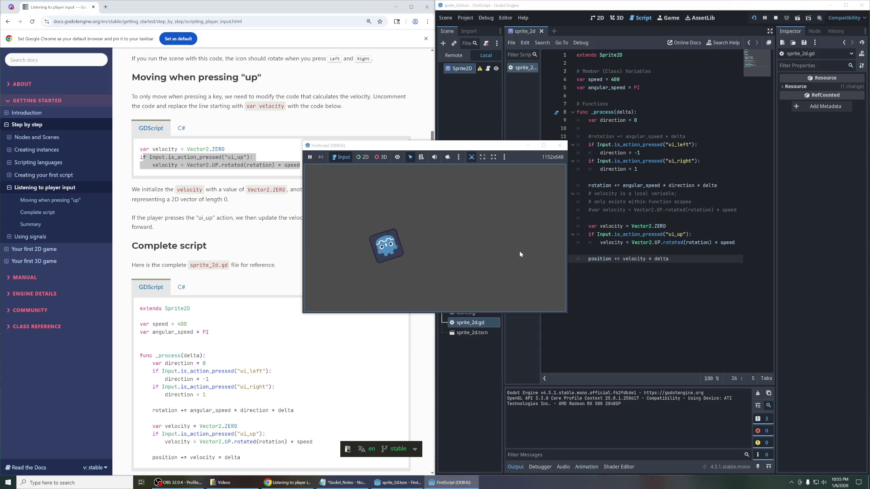
key(Left)
key(Up)
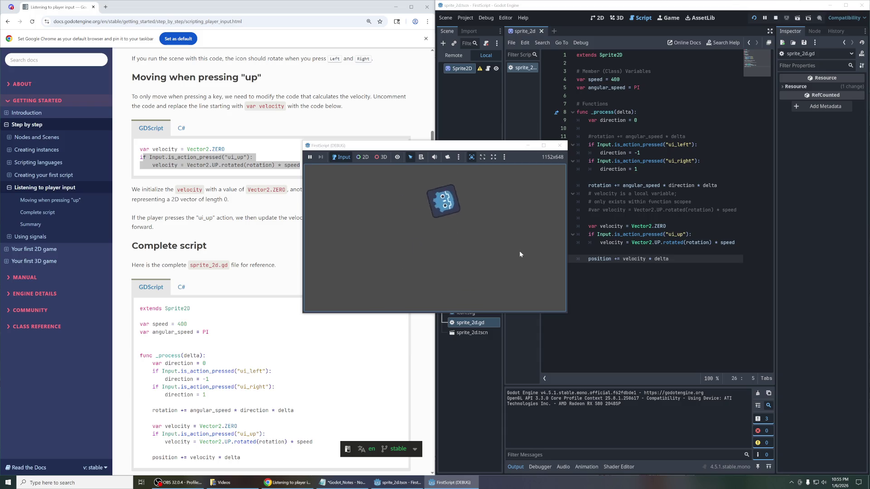
key(Left)
key(Up)
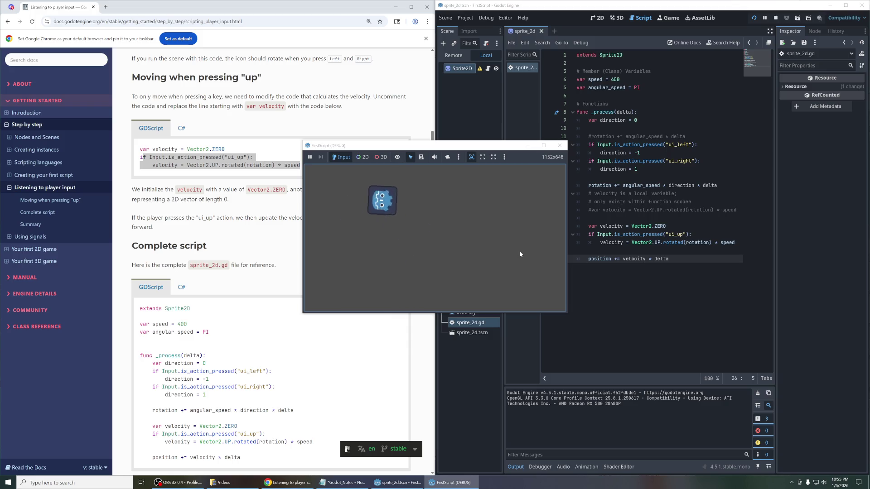
key(Left)
key(Up)
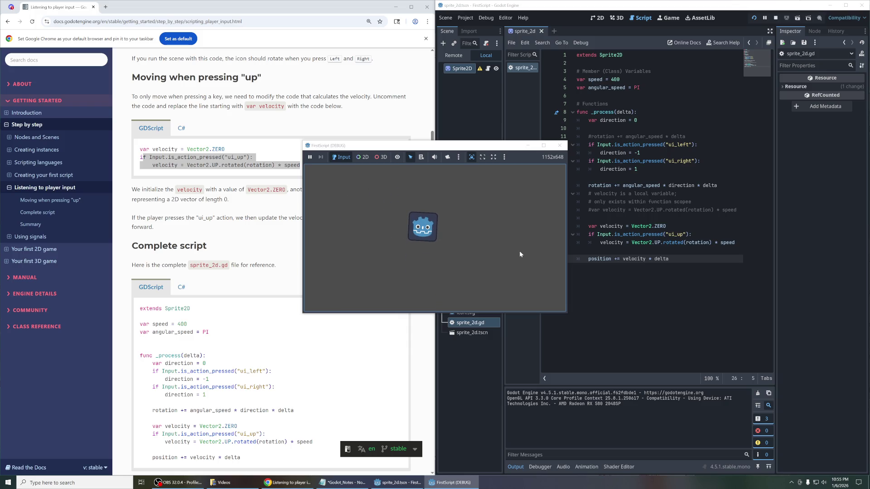
click(559, 146)
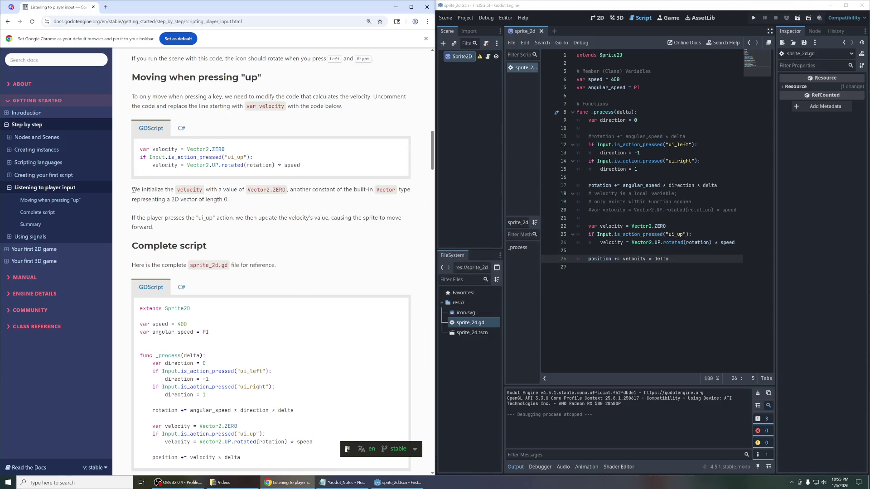
Step: Read the tutorial's velocity and forward-movement paragraphs, then scroll down to the Complete script section
mouse_move(133, 190)
mouse_down()
mouse_move(221, 219)
mouse_move(255, 200)
mouse_up()
click(254, 199)
drag(240, 204, 136, 185)
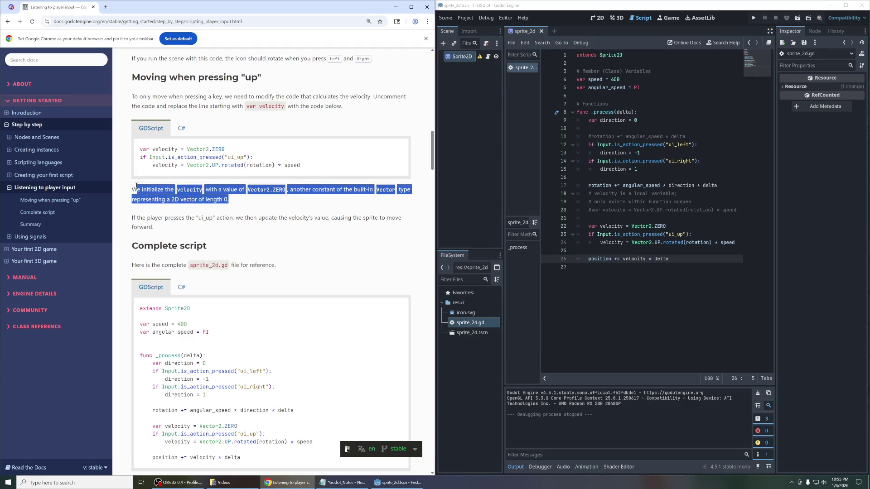
click(251, 213)
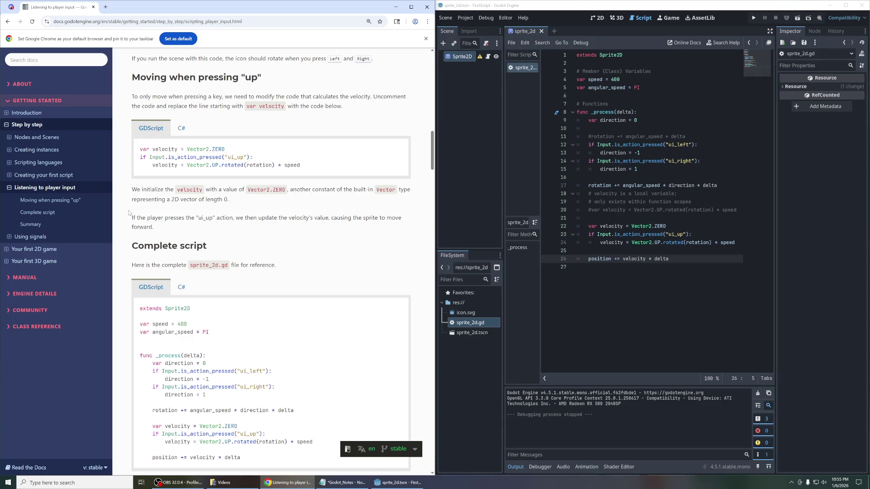
drag(134, 217, 154, 229)
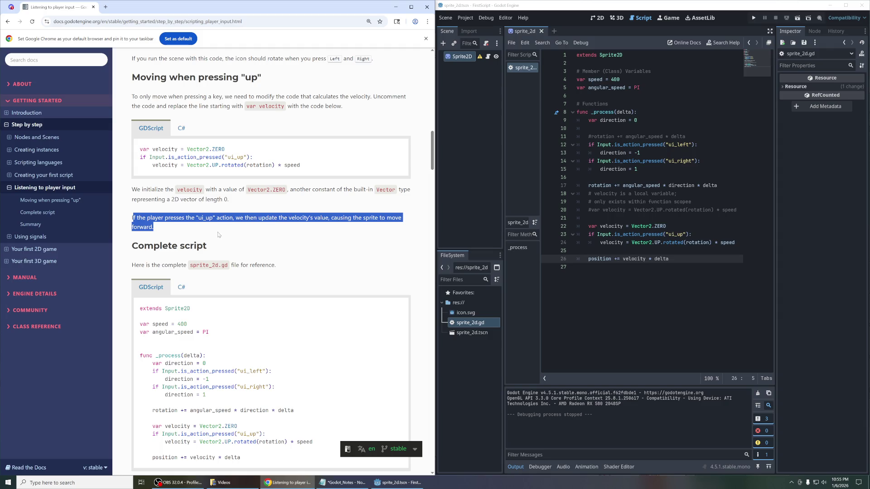
scroll(262, 226, down, 3)
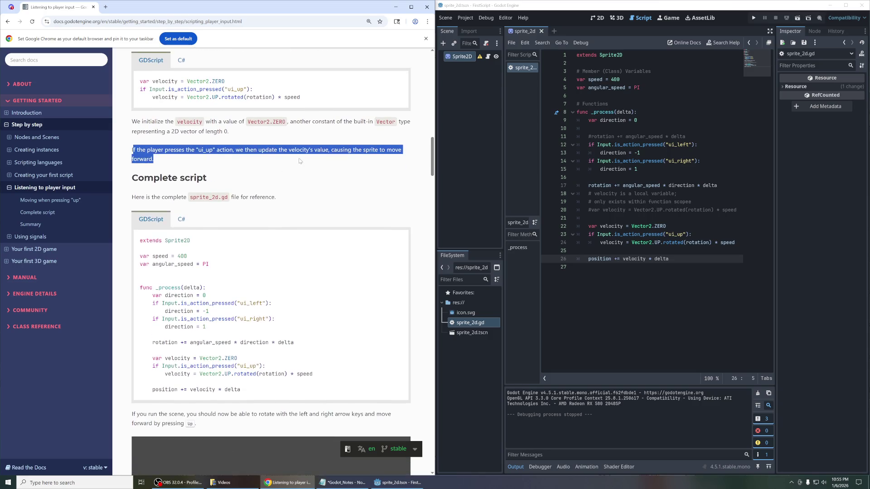
drag(130, 149, 212, 145)
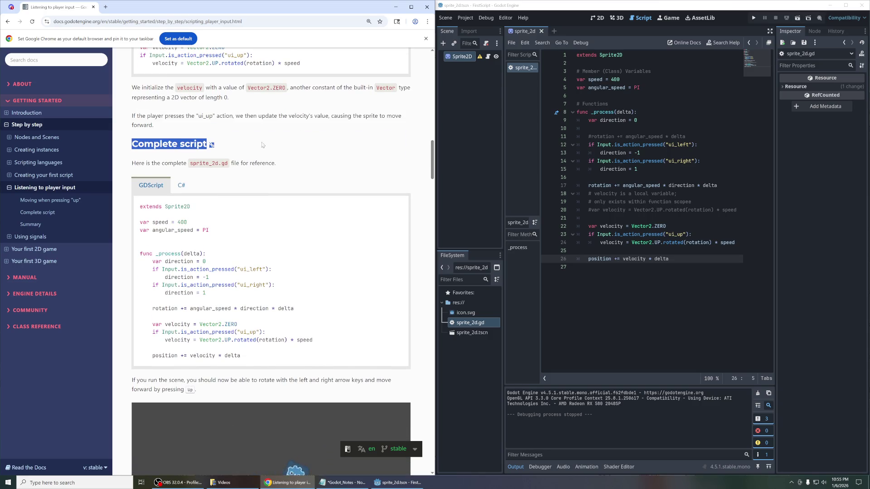
click(295, 161)
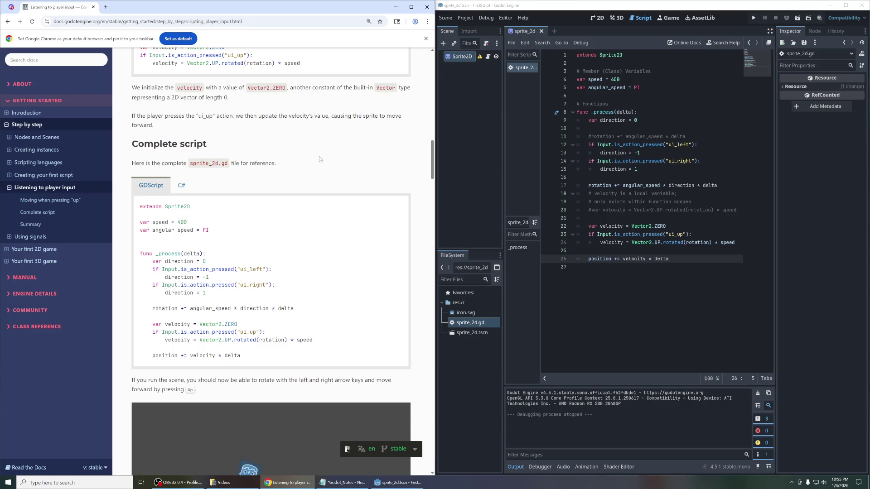
scroll(319, 159, down, 2)
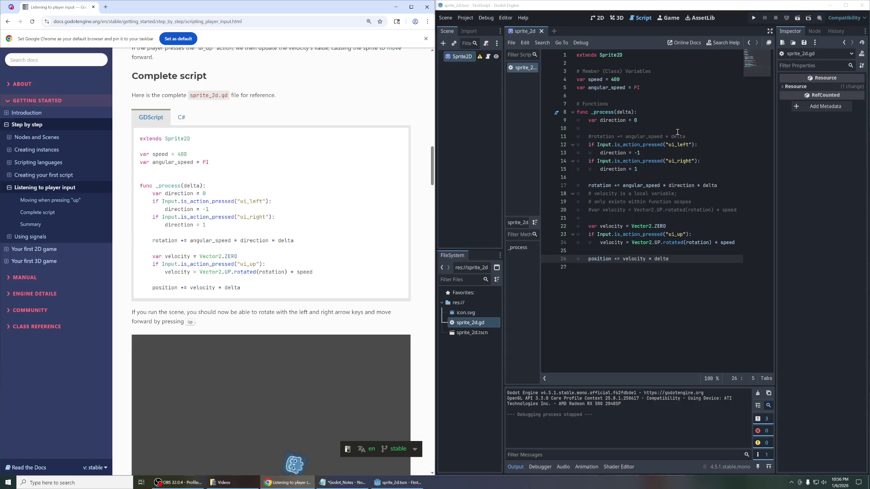
Step: Delete the blank line and the commented-out rotation line from sprite_2d.gd
drag(663, 136, 576, 128)
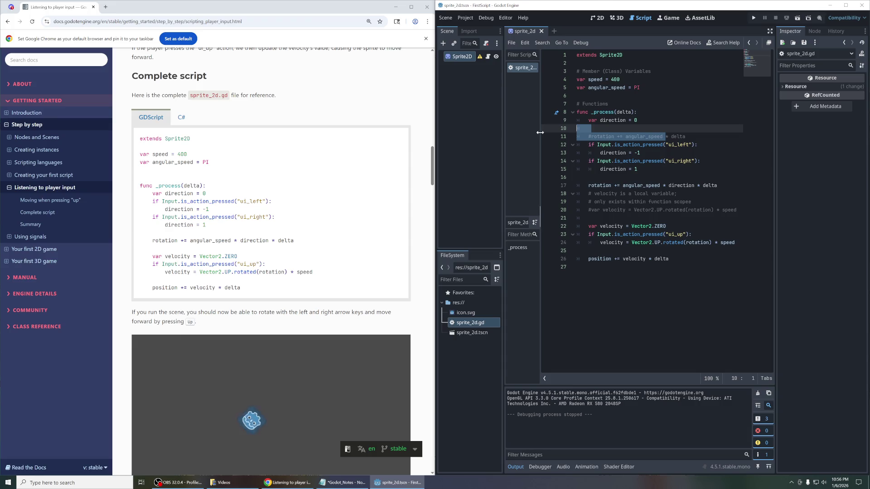
key(BackSpace)
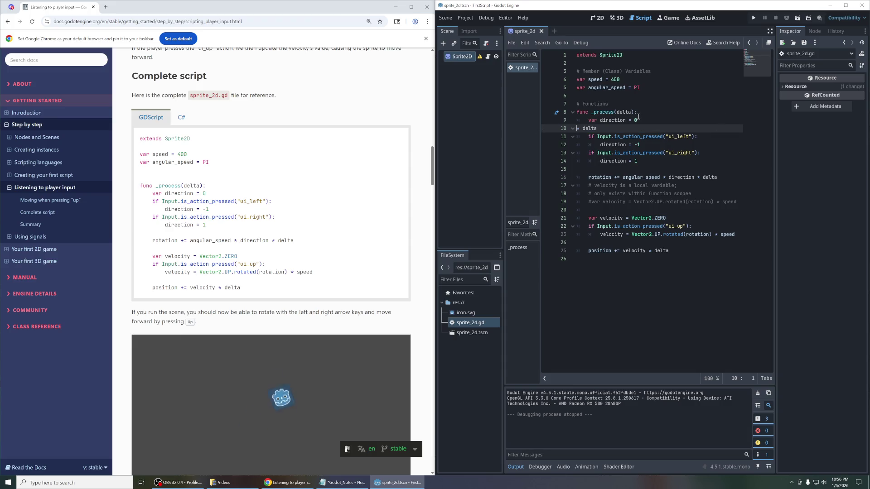
key(ctrl+z)
key(ctrl+z)
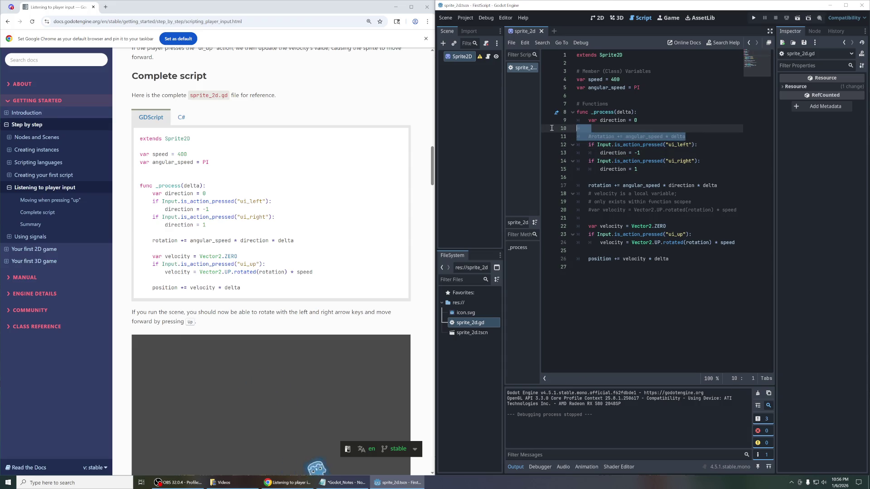
key(BackSpace)
key(BackSpace)
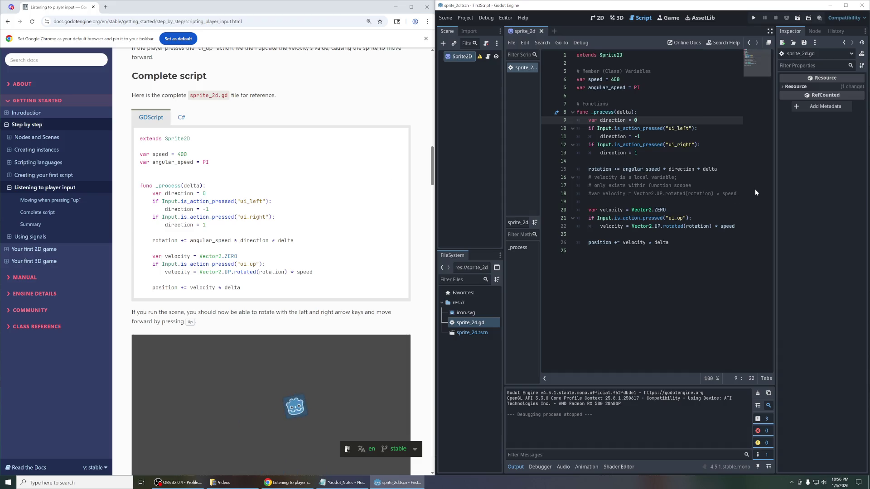
Step: Remove the commented velocity lines, leaving one blank line before the velocity code
mouse_move(736, 194)
mouse_down()
mouse_move(582, 193)
mouse_move(556, 173)
mouse_move(528, 176)
mouse_up()
key(Delete)
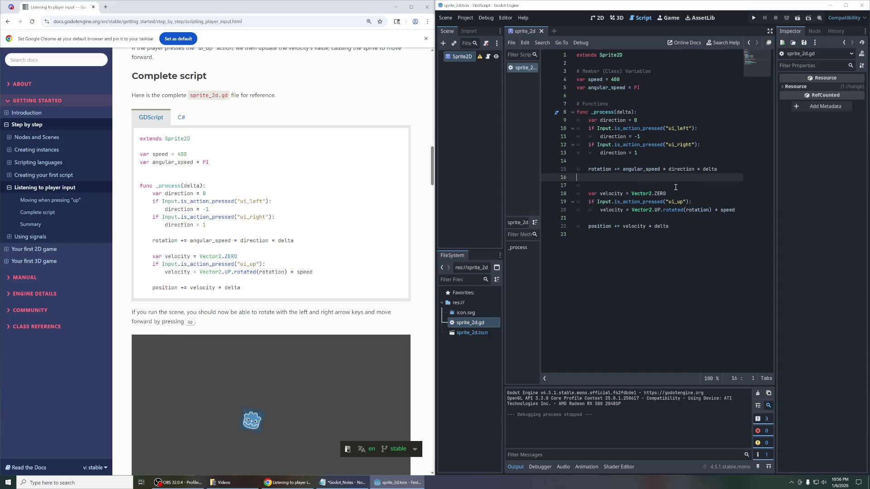
key(BackSpace)
key(Delete)
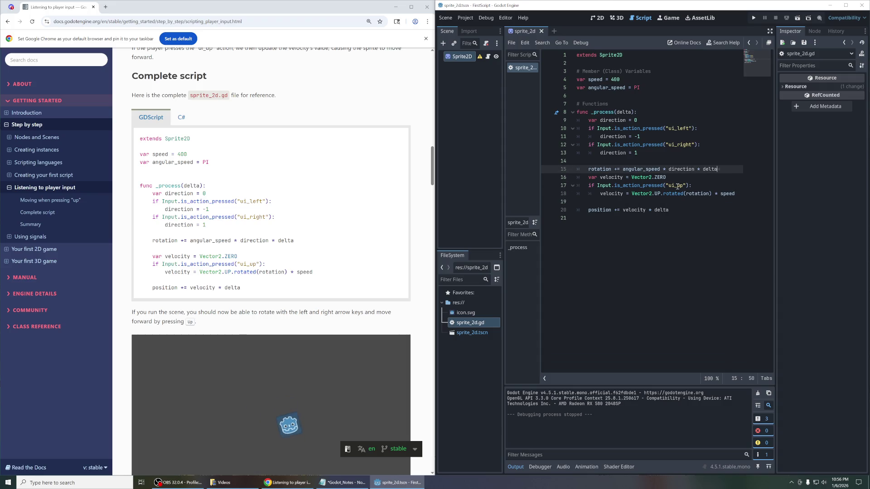
key(Return)
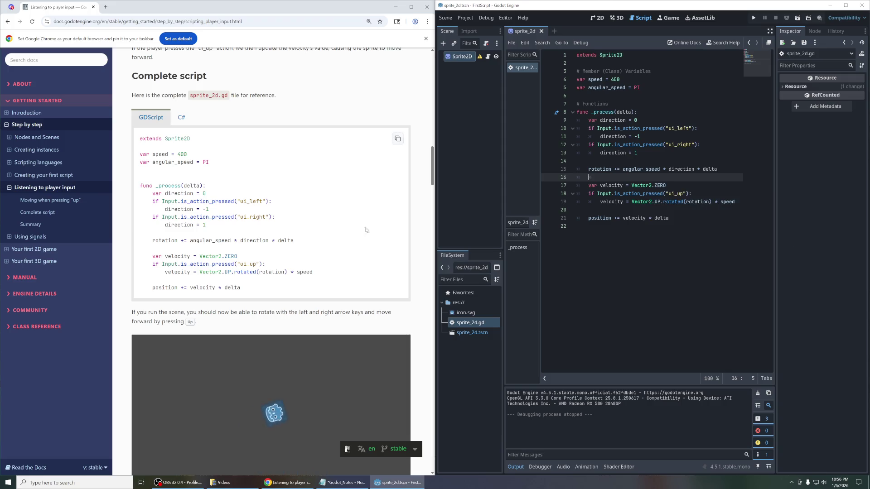
scroll(362, 212, down, 3)
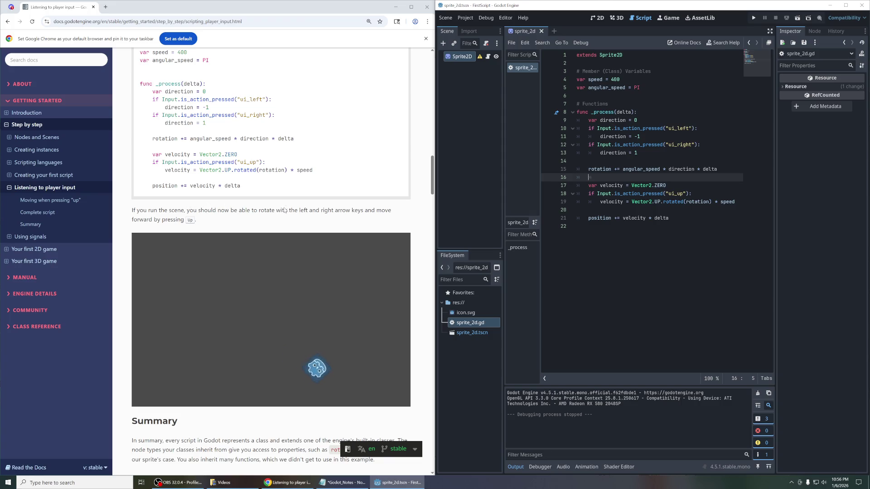
scroll(363, 213, down, 1)
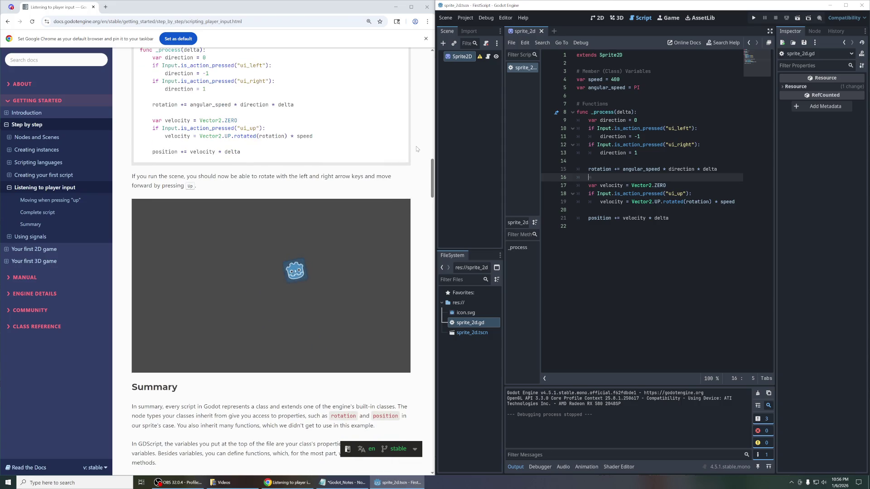
scroll(417, 149, down, 3)
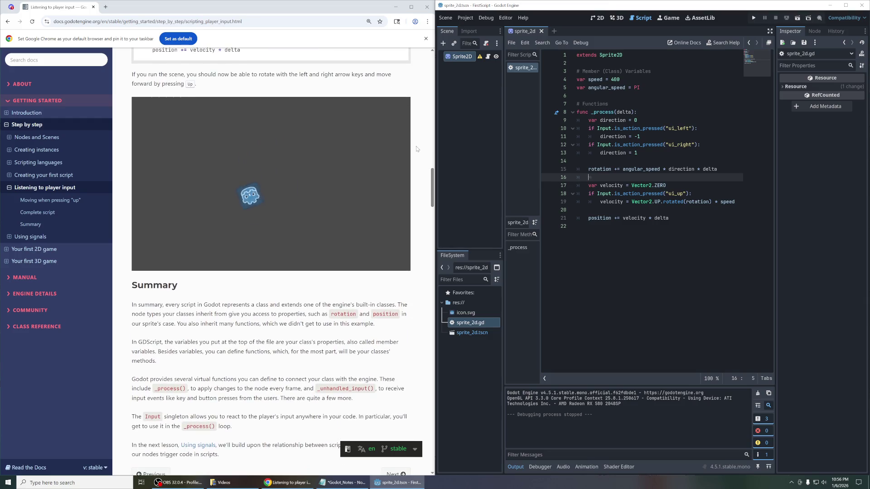
scroll(418, 149, down, 2)
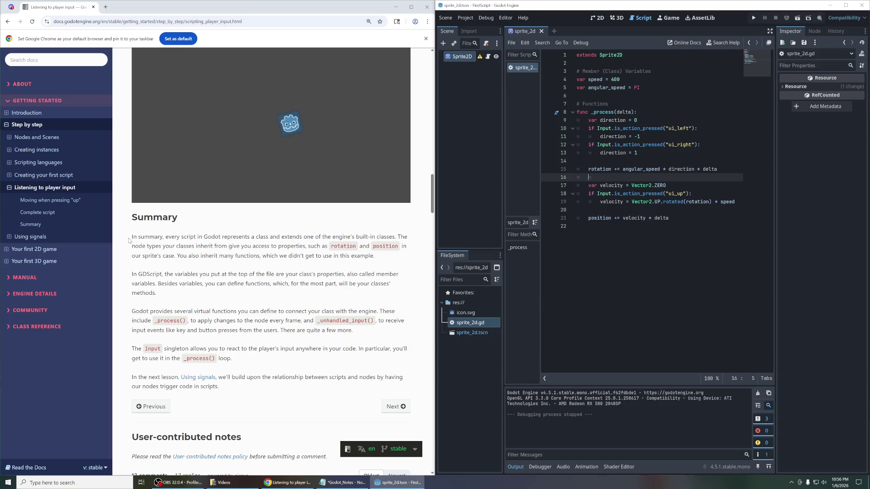
mouse_move(130, 237)
mouse_down()
mouse_move(369, 238)
mouse_move(401, 255)
mouse_up()
click(661, 88)
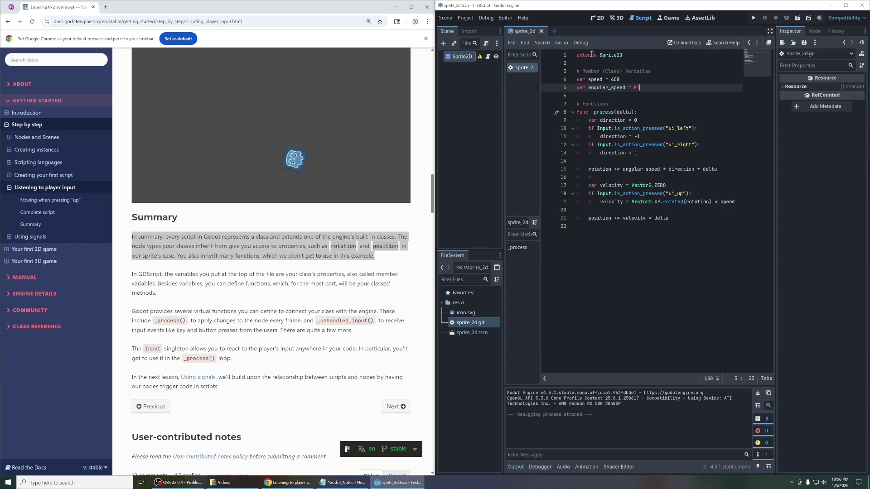
mouse_move(615, 53)
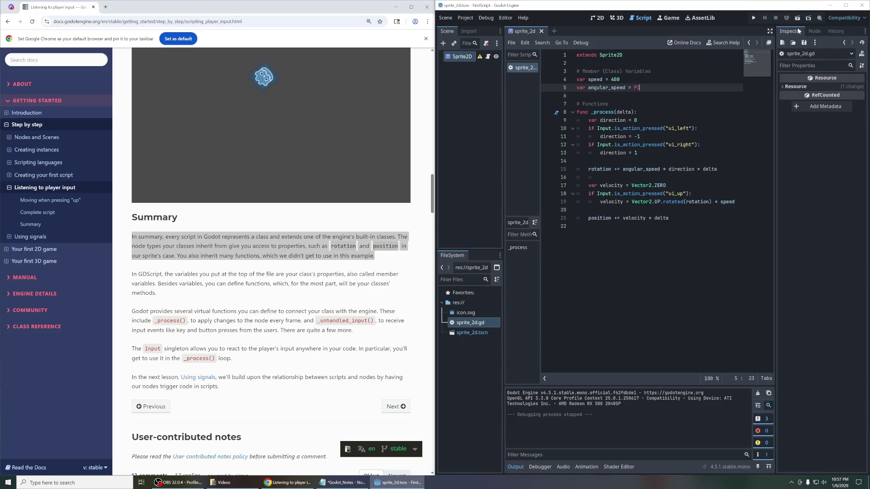
click(461, 56)
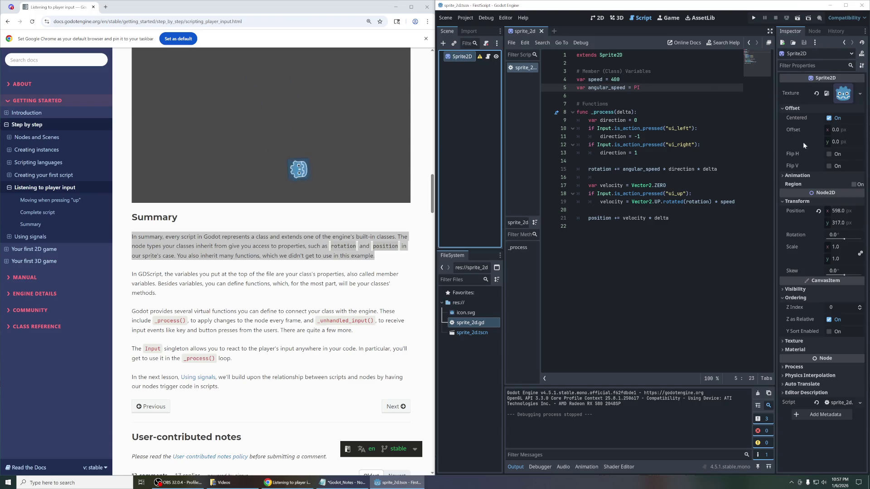
mouse_move(831, 195)
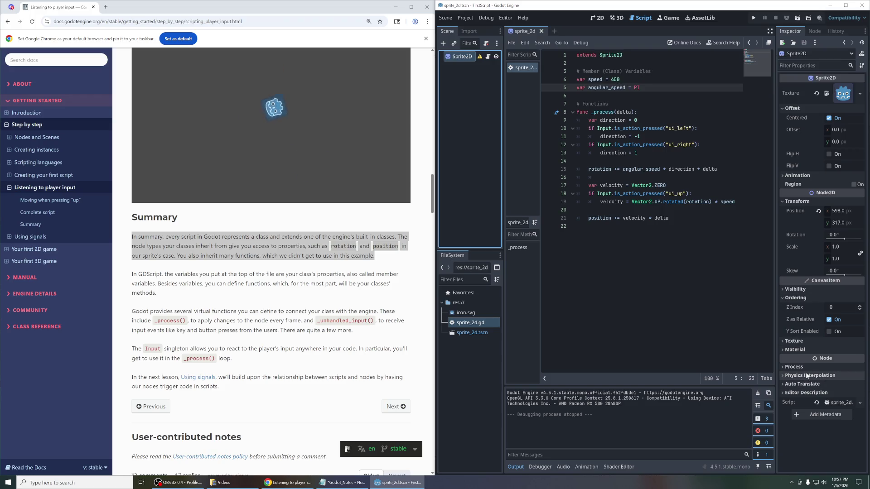
click(392, 237)
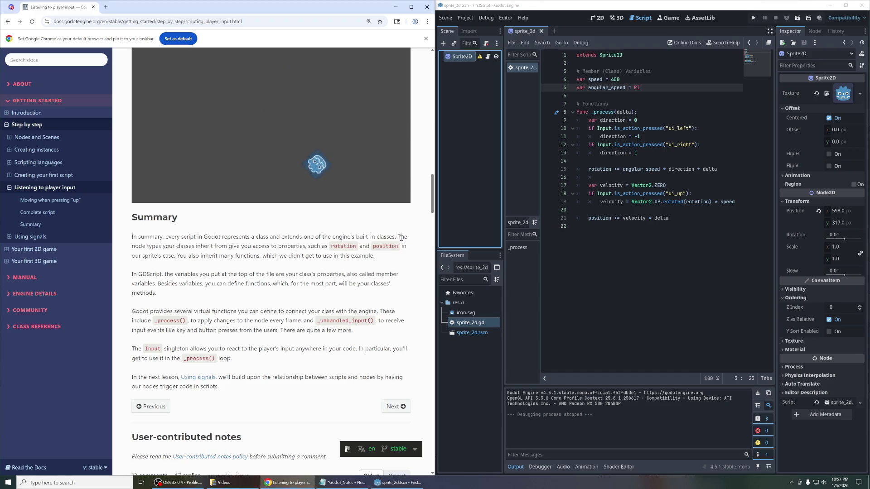
drag(399, 236, 396, 260)
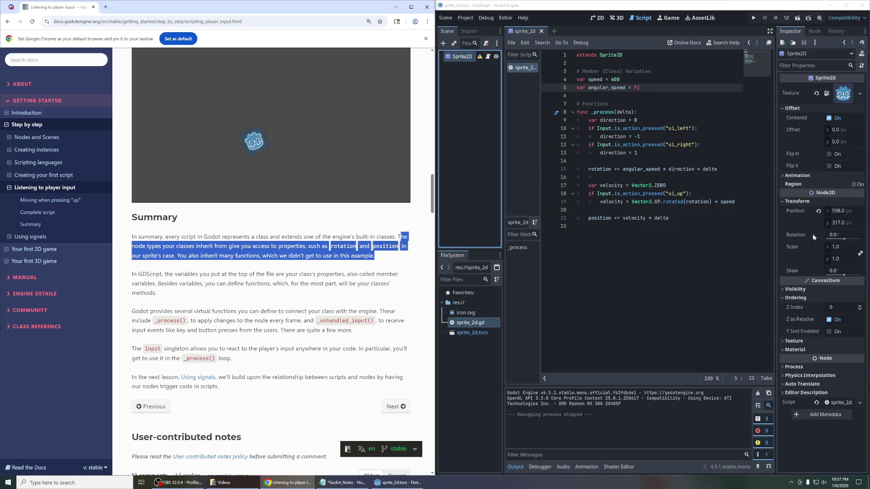
mouse_move(799, 223)
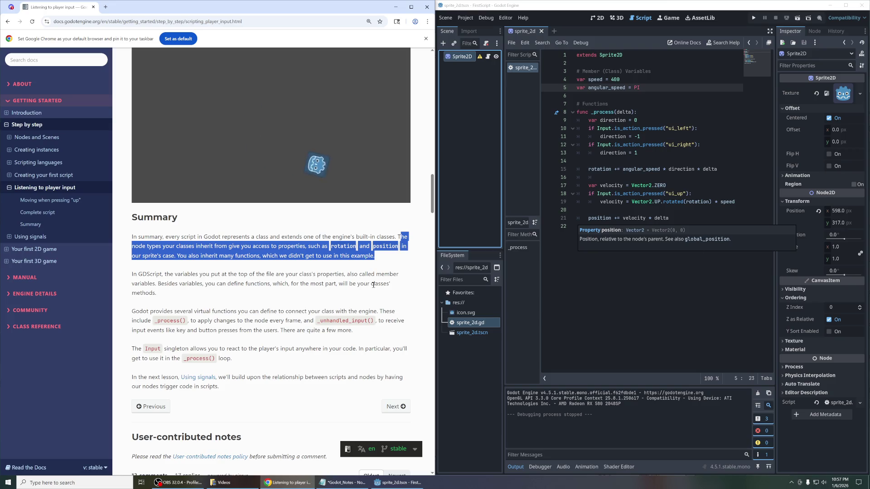
click(396, 257)
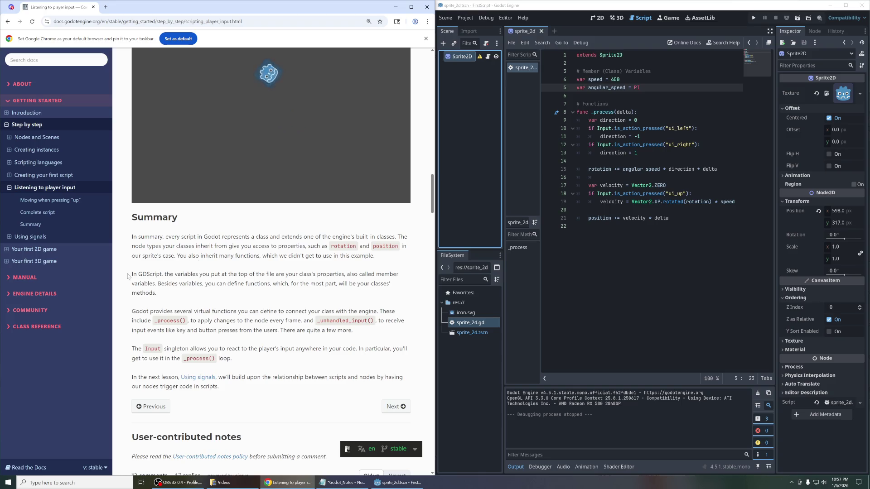
drag(139, 274, 209, 298)
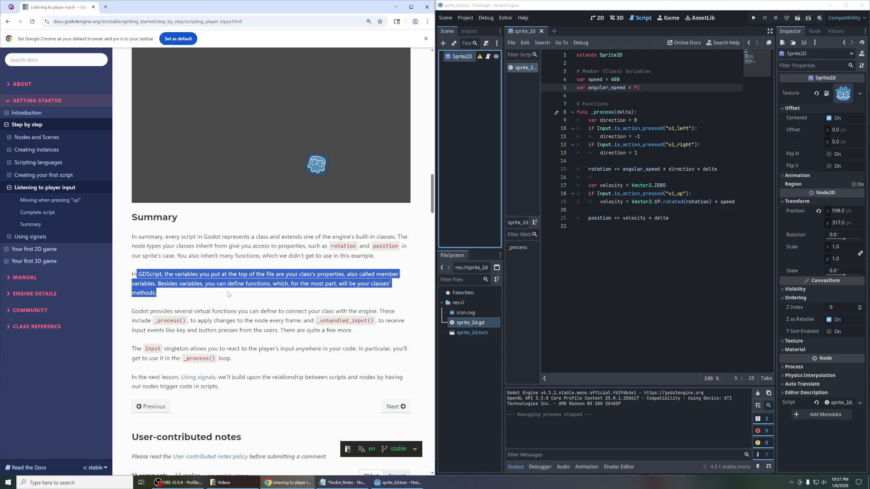
click(646, 91)
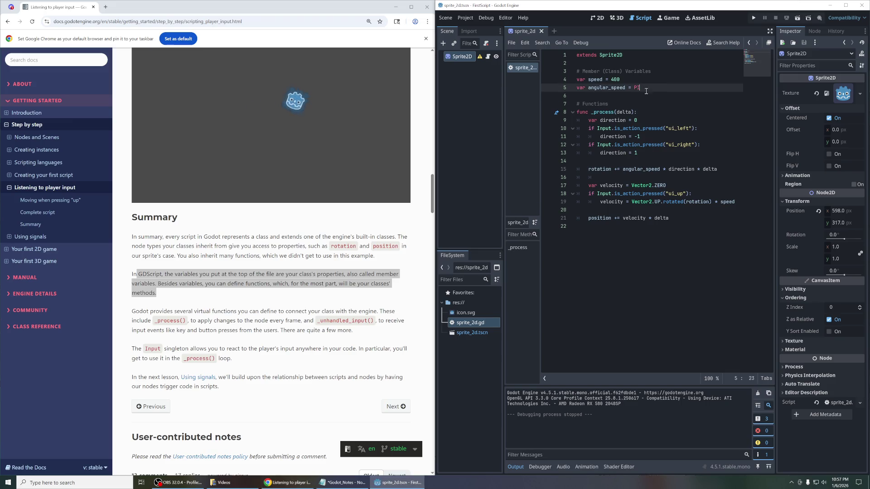
drag(647, 91, 576, 79)
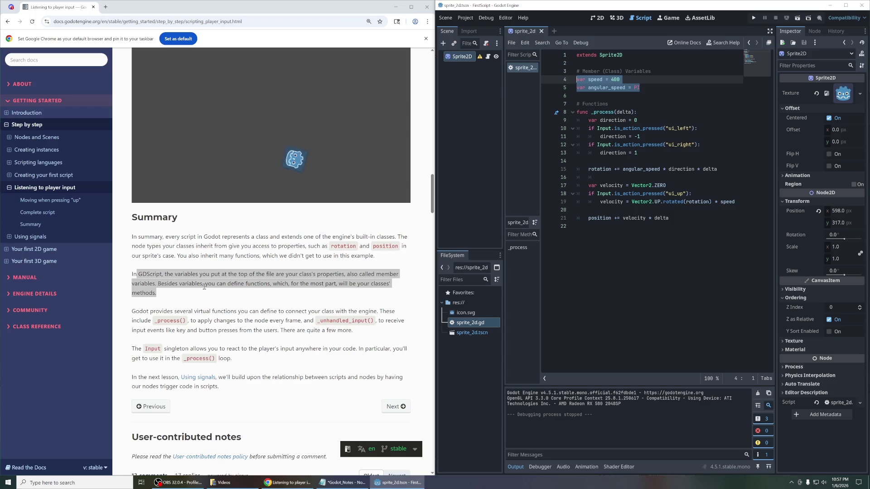
mouse_move(195, 292)
mouse_down()
mouse_move(136, 295)
mouse_move(131, 284)
mouse_up()
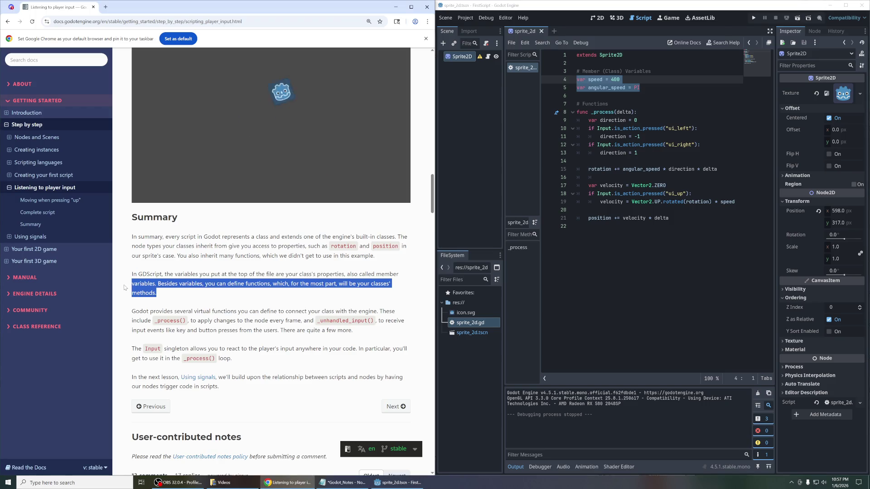
click(129, 315)
mouse_move(133, 310)
mouse_down()
mouse_move(234, 321)
mouse_move(248, 313)
mouse_move(376, 312)
mouse_up()
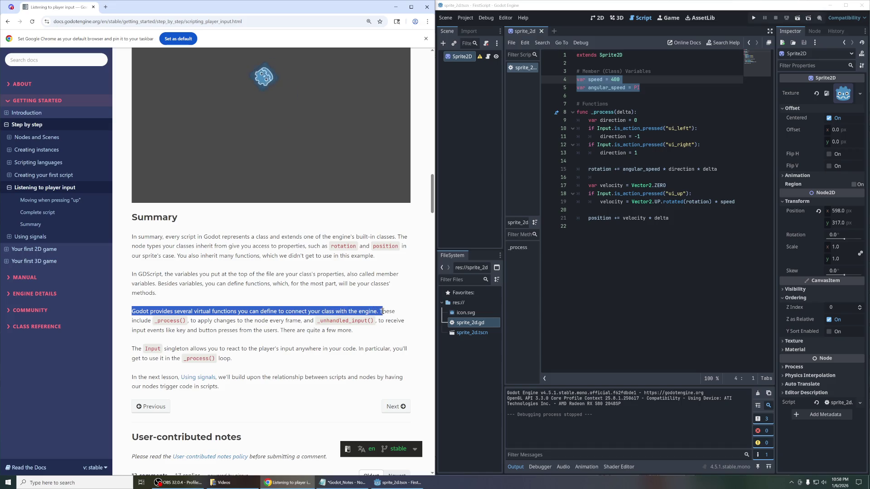
mouse_move(600, 112)
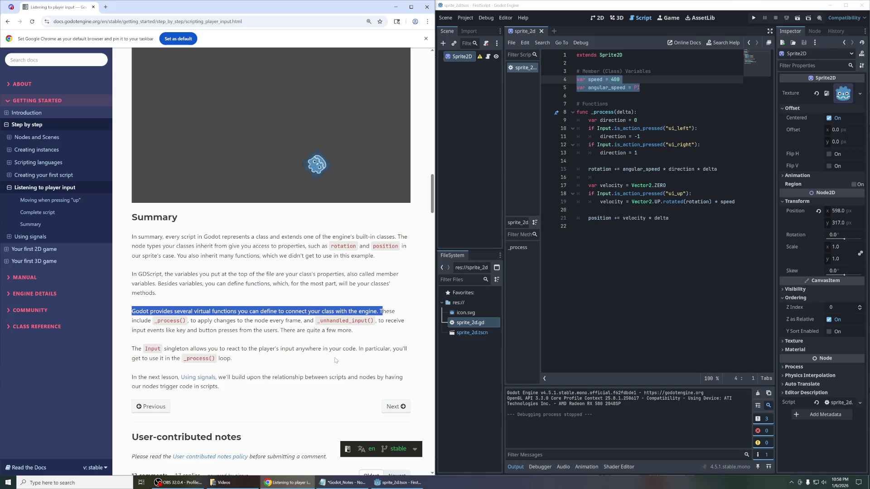
mouse_move(132, 377)
mouse_down()
mouse_move(166, 366)
mouse_move(131, 348)
mouse_up()
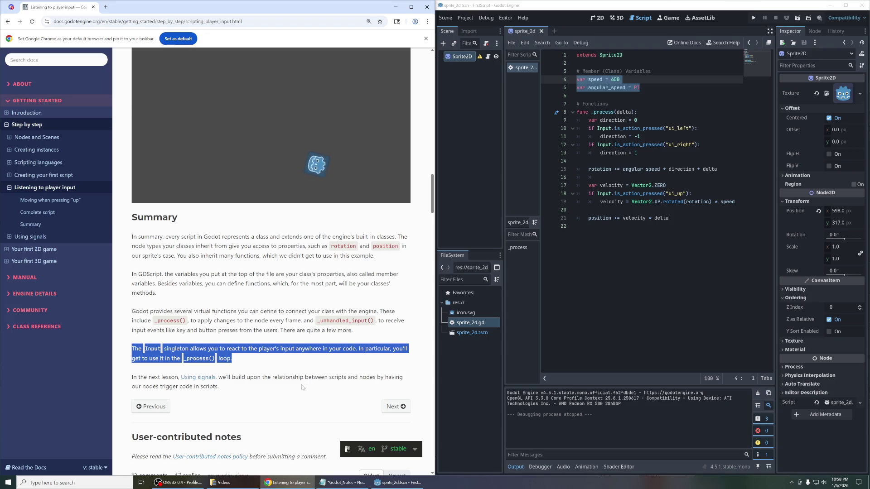
mouse_move(219, 387)
mouse_down()
mouse_move(133, 387)
mouse_move(129, 378)
mouse_move(139, 378)
mouse_up()
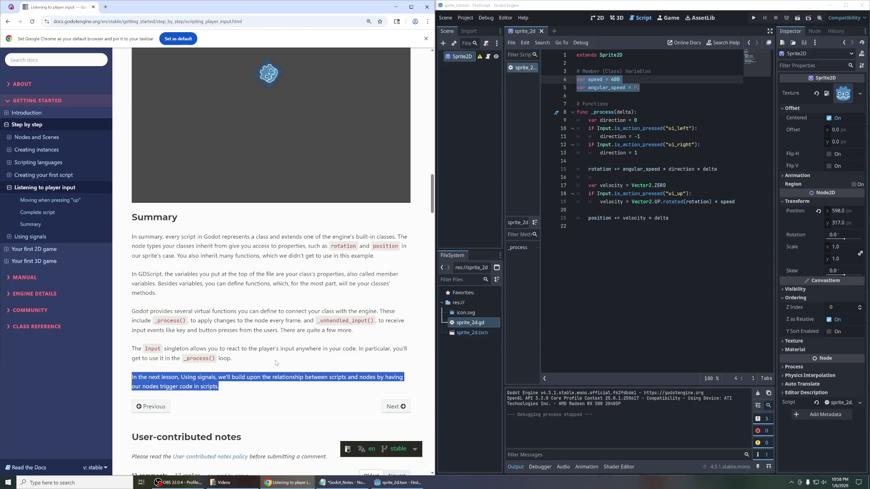
click(707, 228)
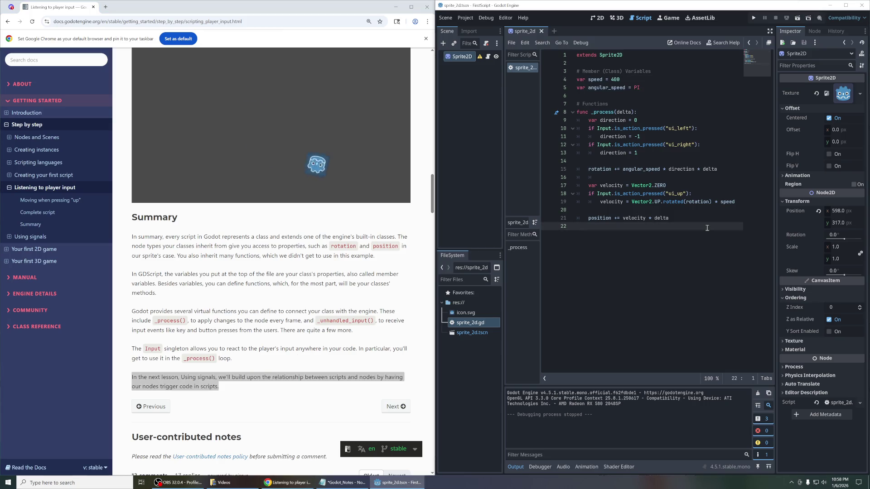
key(Return)
key(Tab)
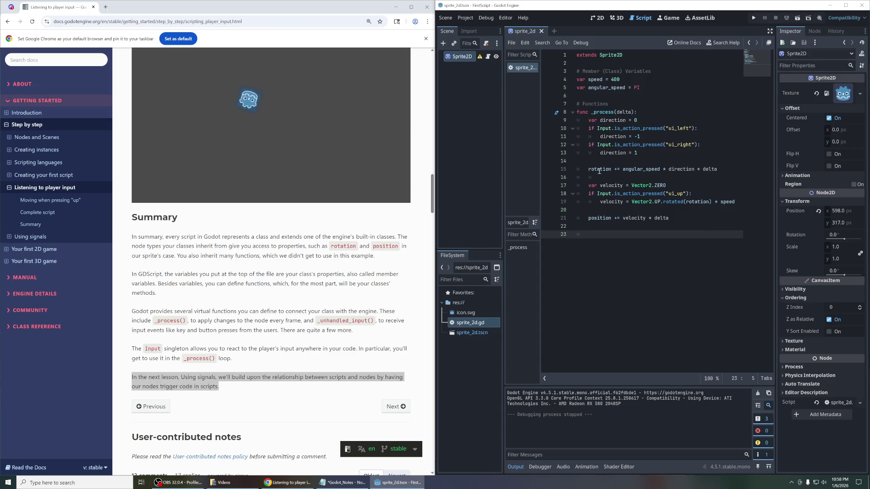
Step: Change line 18's is_action_pressed from "ui_up" to "jump" and run the current scene
click(677, 194)
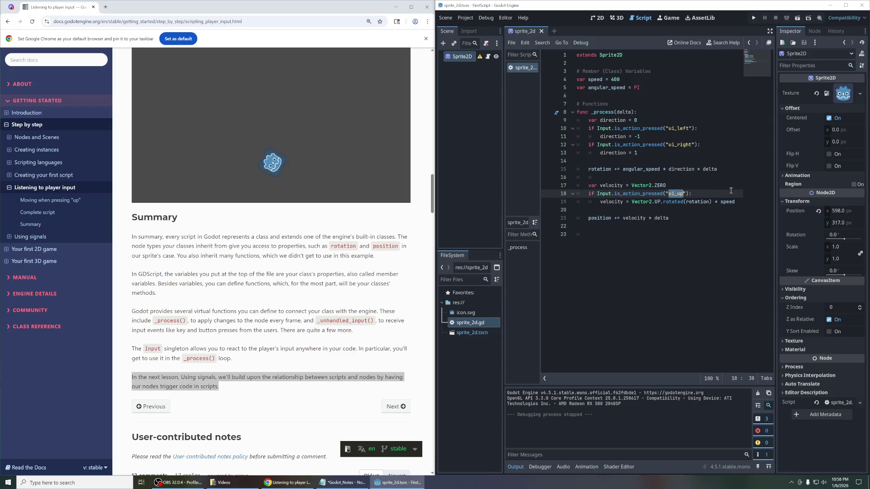
key(BackSpace)
text(jump)
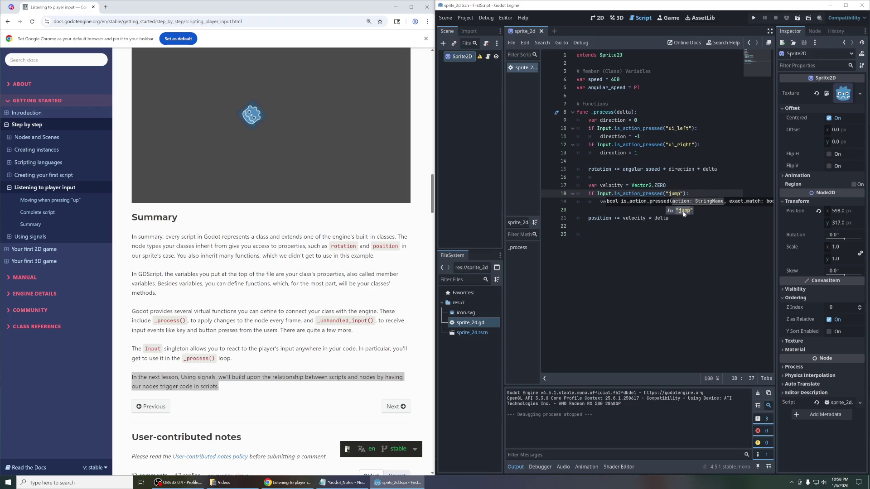
key(BackSpace)
key(BackSpace)
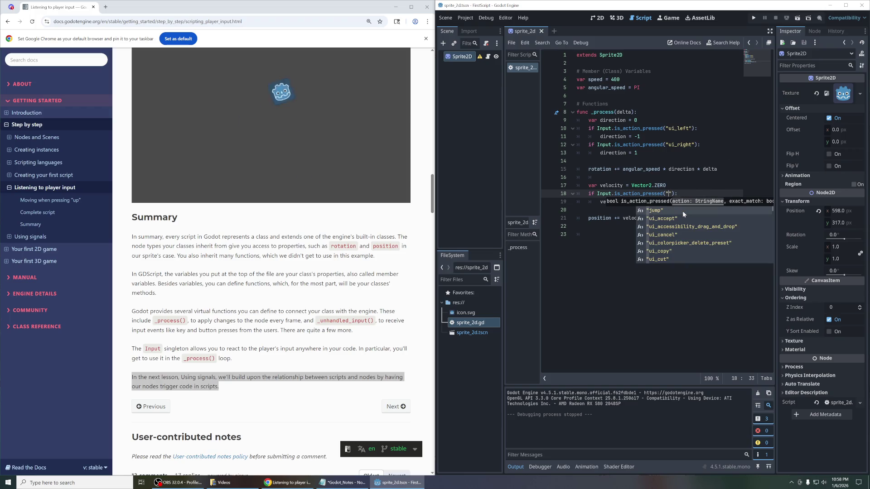
text(test)
key(BackSpace)
key(BackSpace)
key(BackSpace)
text(jump)
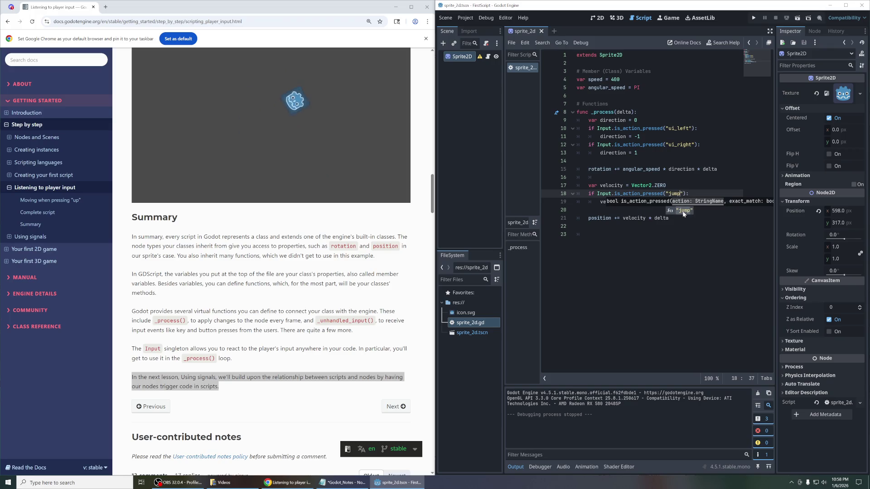
click(707, 153)
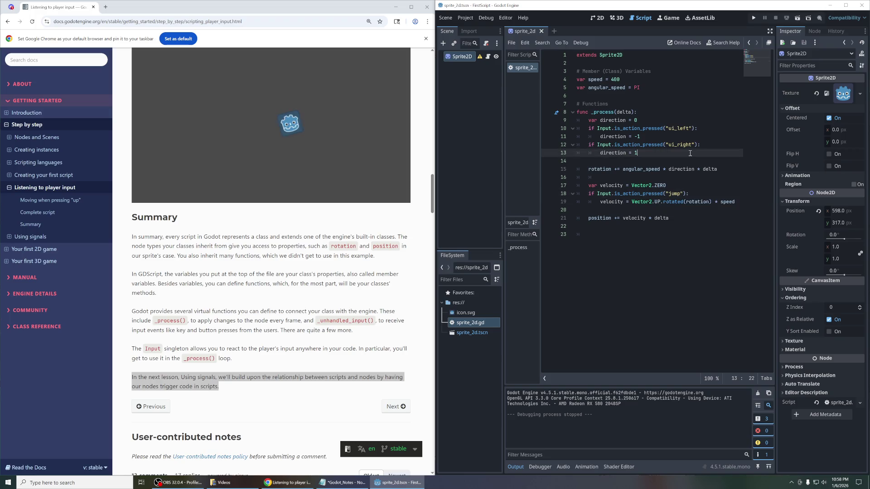
click(797, 18)
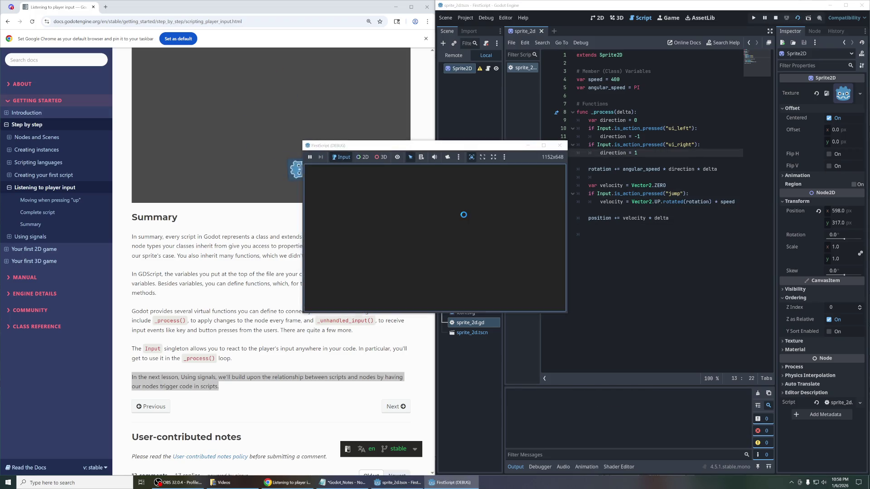
key(Left)
key(space)
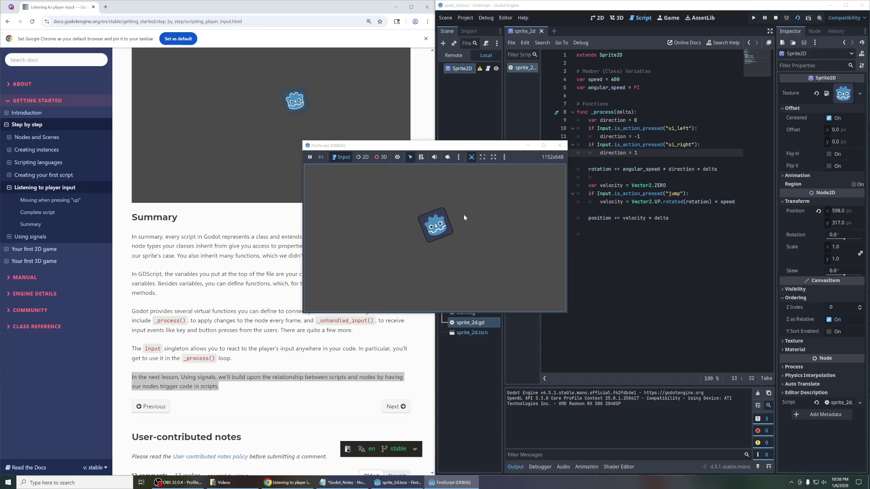
key(Left)
key(space)
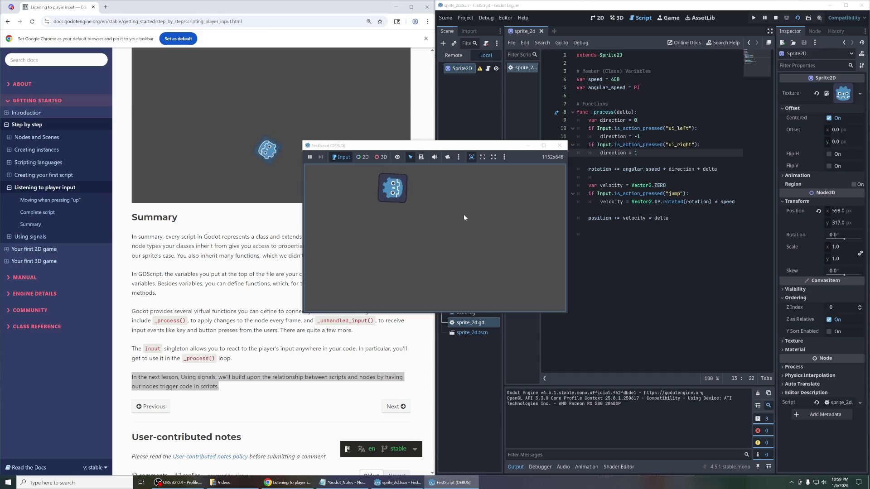
key(Left)
key(space)
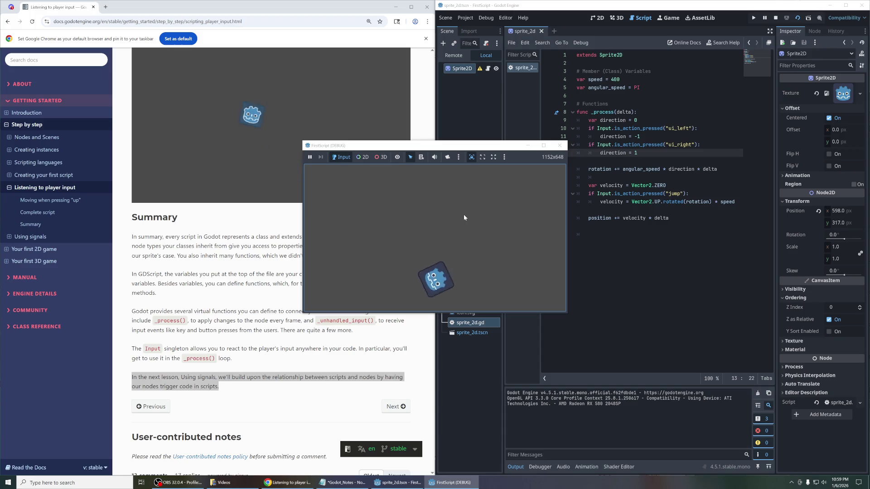
key(Left)
key(space)
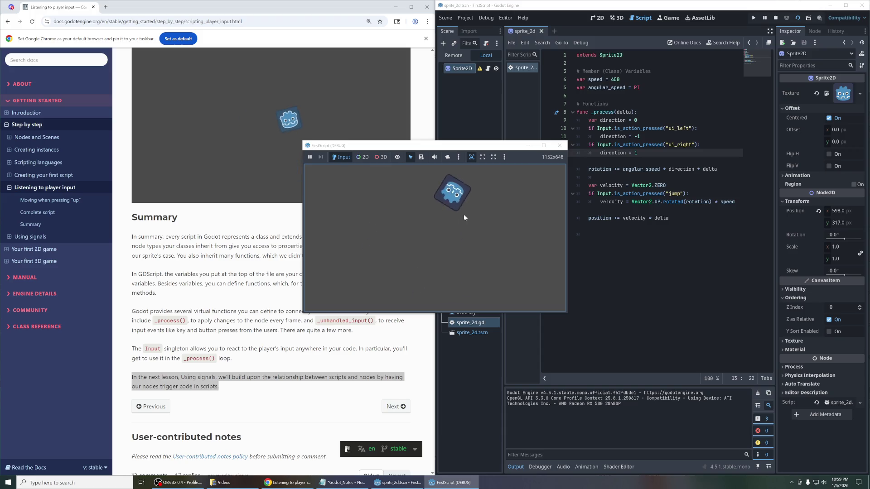
key(Left)
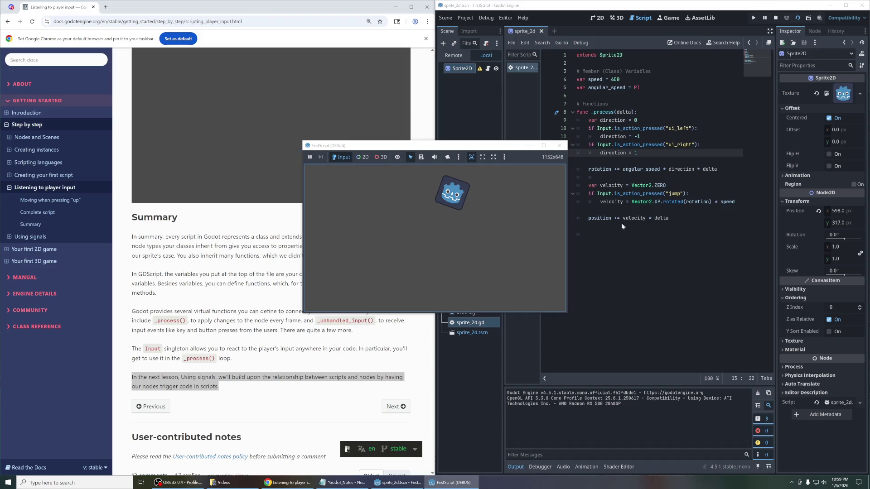
click(560, 146)
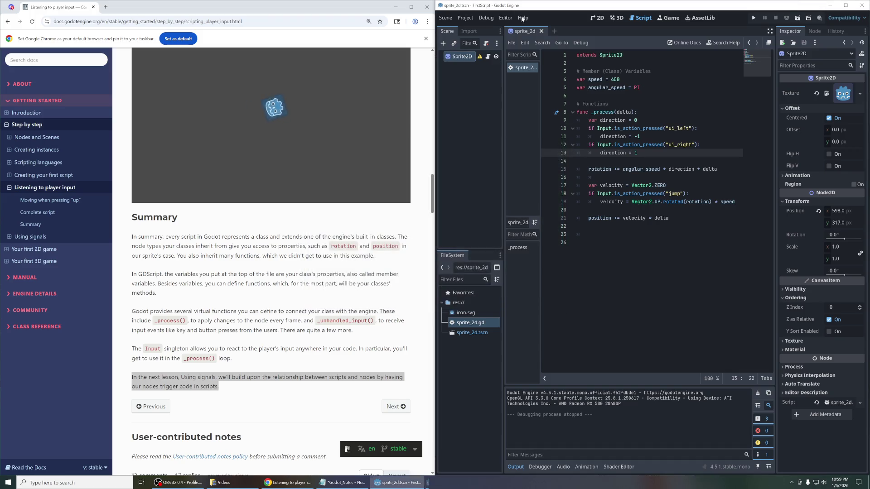
Step: Rename the Input Map action "jump" to "jump-test" and close Project Settings
click(466, 18)
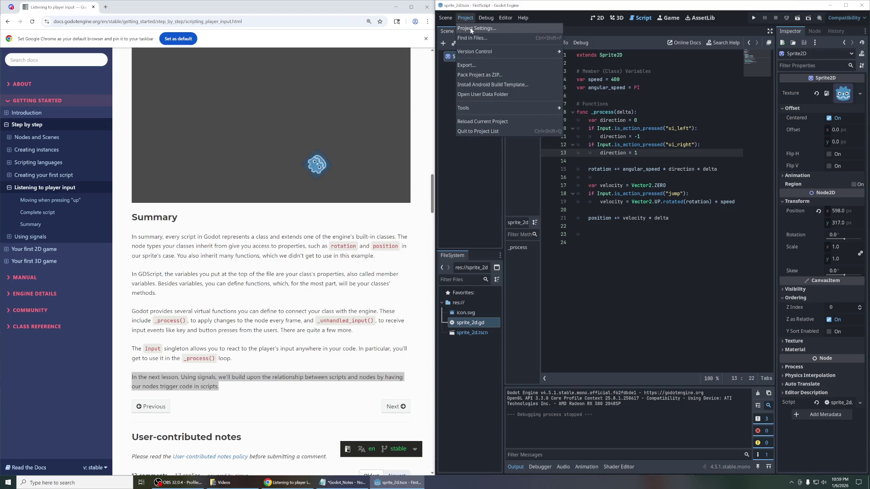
click(471, 29)
click(480, 168)
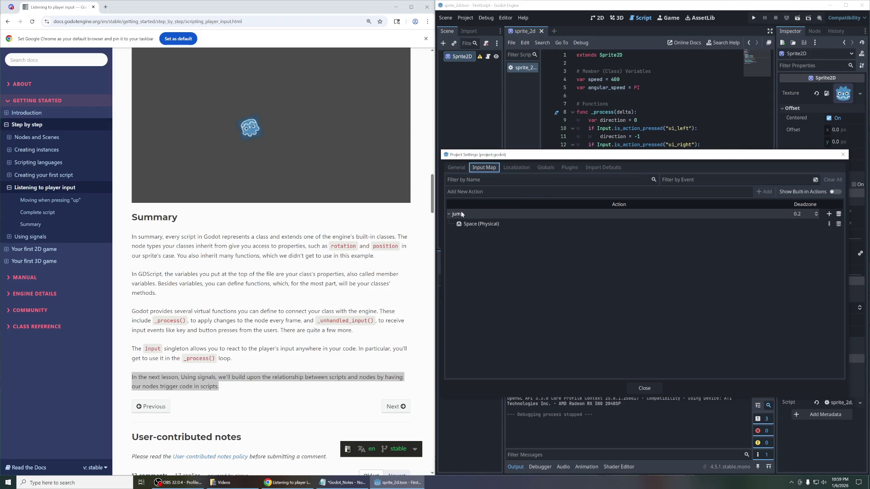
click(484, 192)
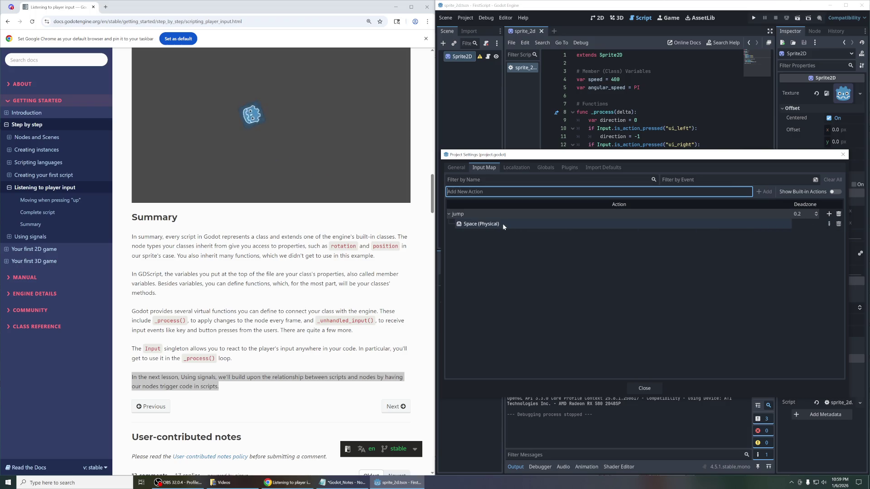
double_click(488, 214)
text(-test)
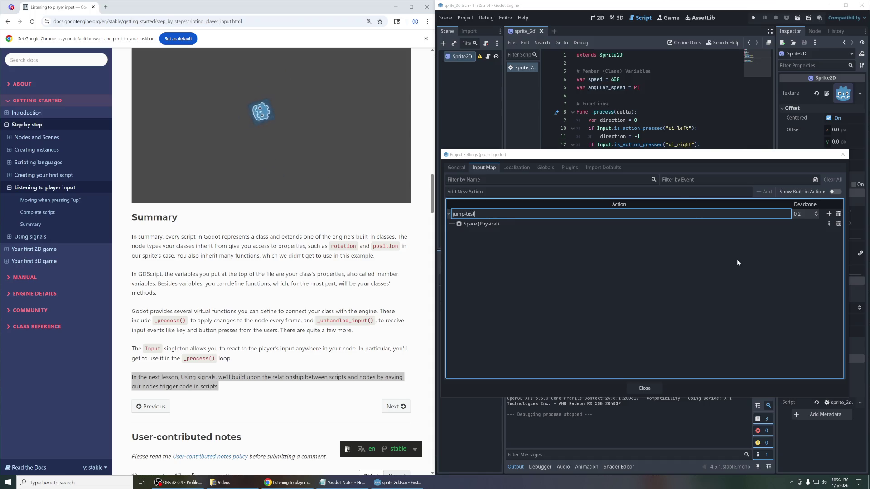
key(Return)
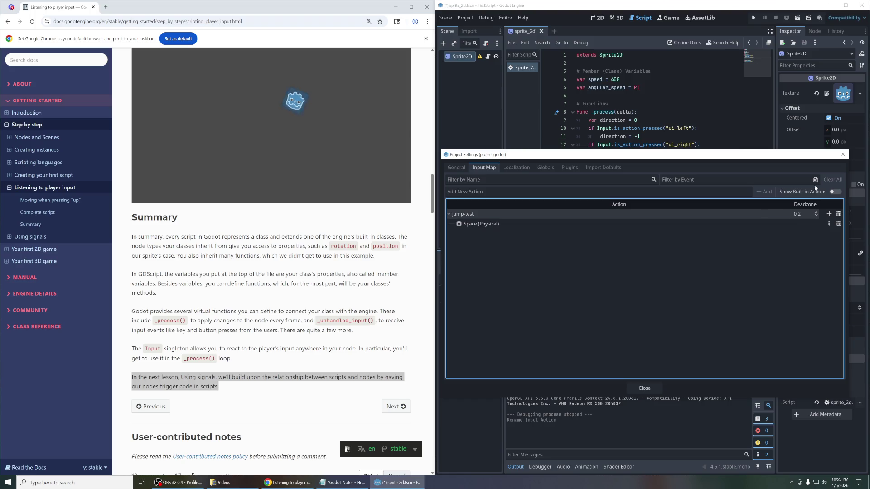
click(842, 155)
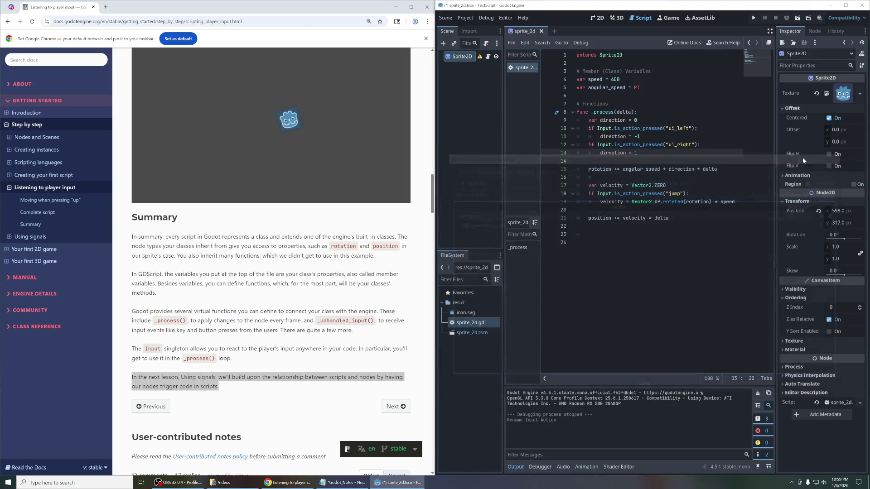
Step: After a brief test run, append "test" to line 18's jump action name
click(800, 20)
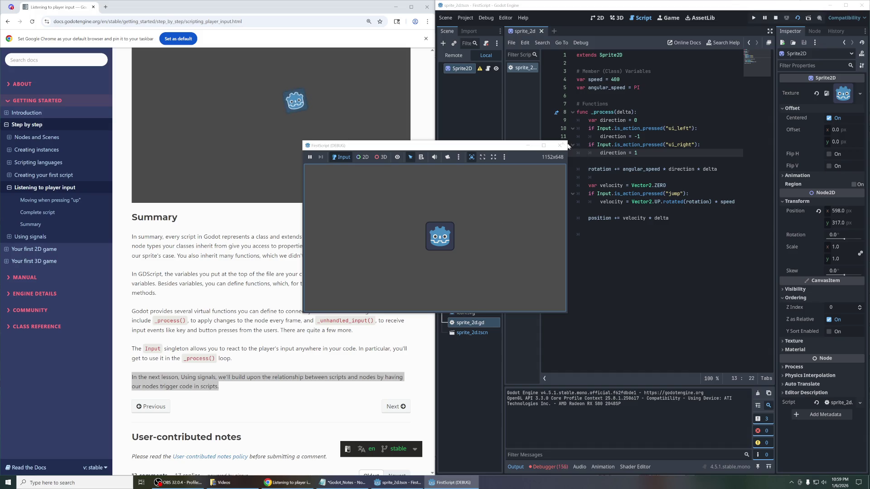
click(559, 145)
click(725, 193)
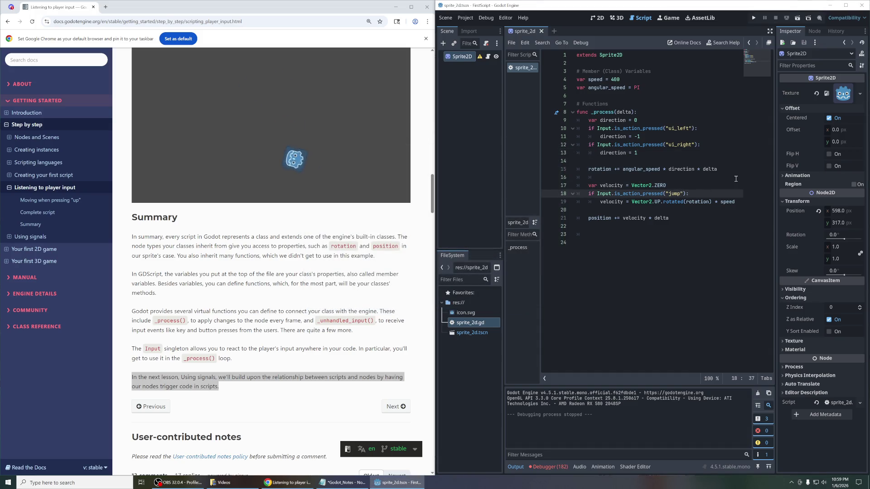
text(-test)
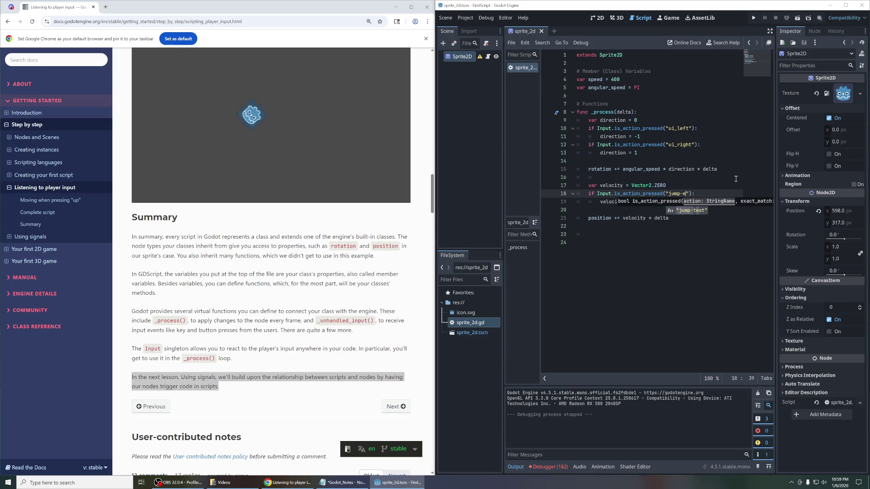
Step: Run the current scene and test the icon with Space and the Left arrow held
click(797, 19)
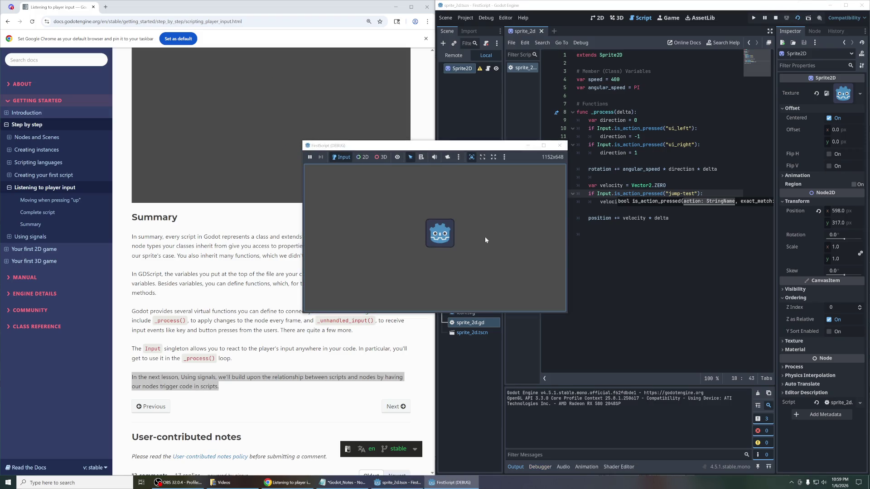
key(Left)
key(space)
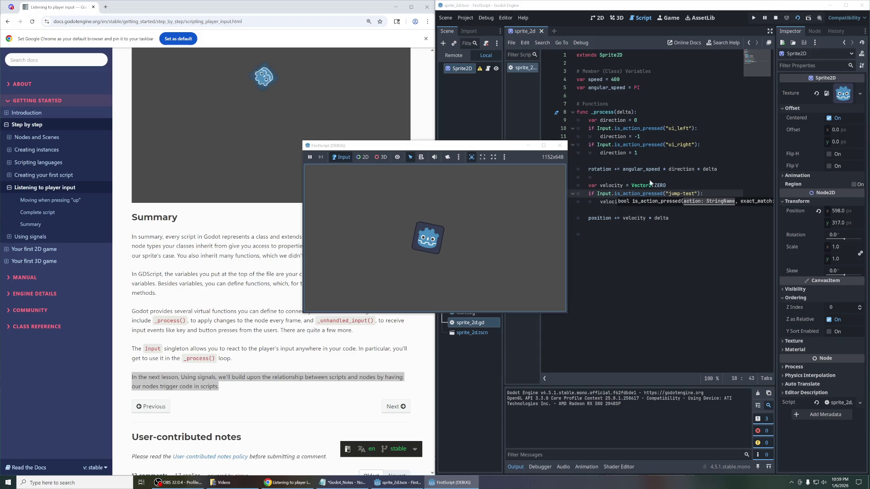
Step: Back in the script editor, select the ui_left action name on line 10
click(684, 144)
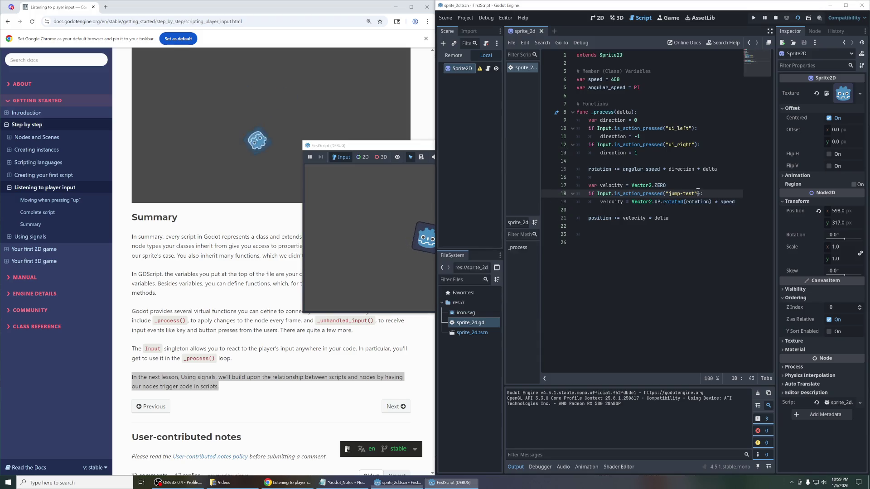
click(680, 129)
key(Up)
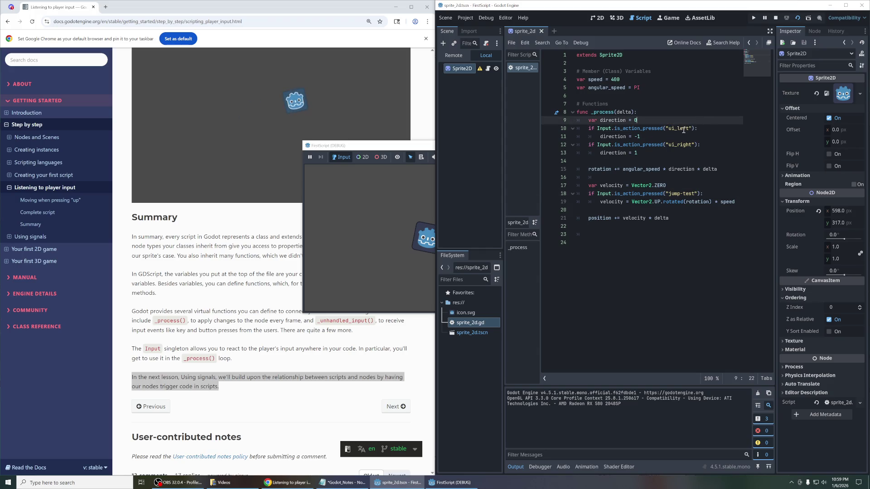
drag(689, 129, 667, 128)
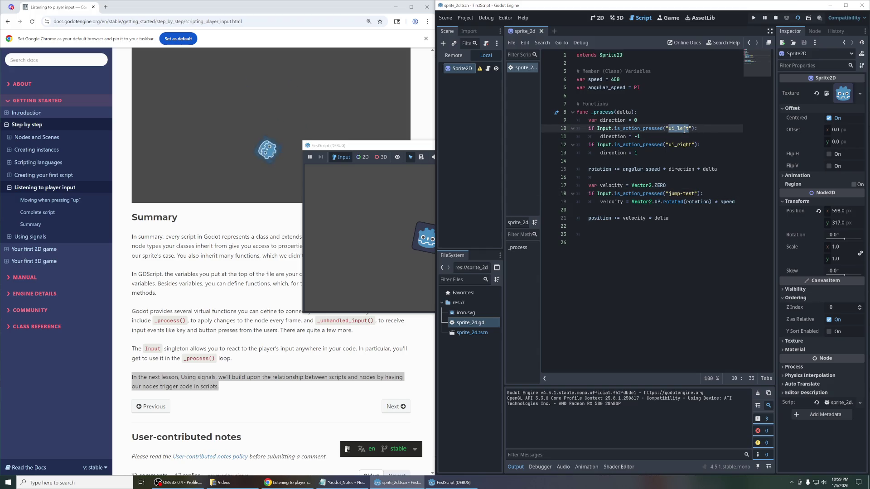
click(466, 18)
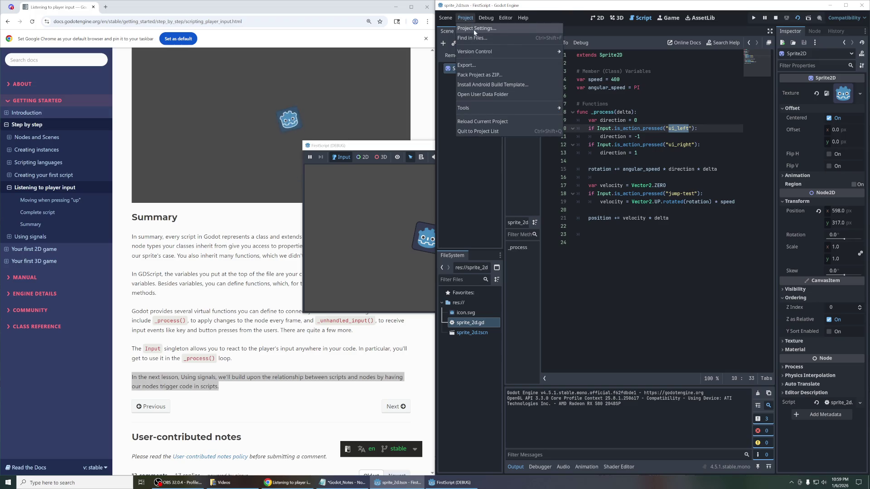
Step: Add a new Input Map action named player-left
click(476, 28)
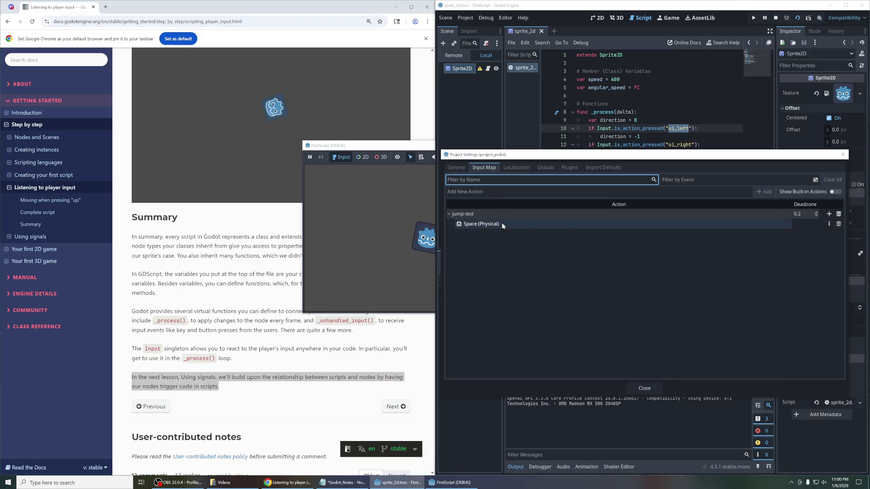
click(535, 191)
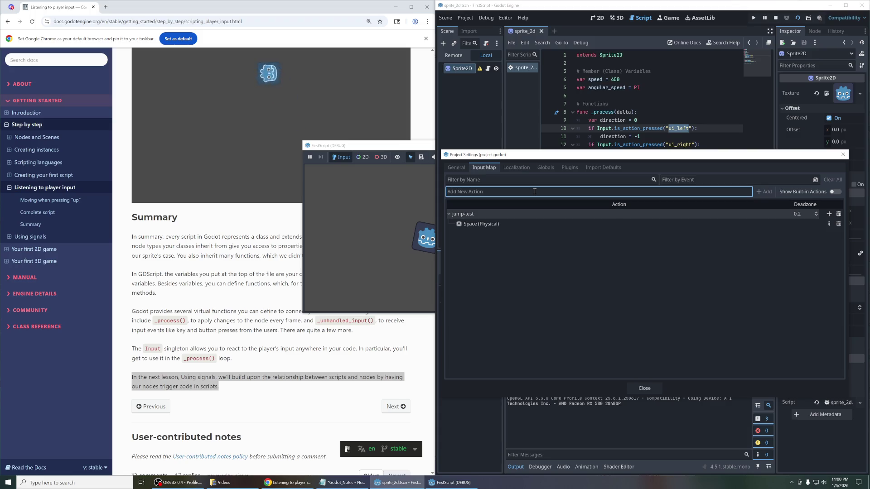
text(player-left)
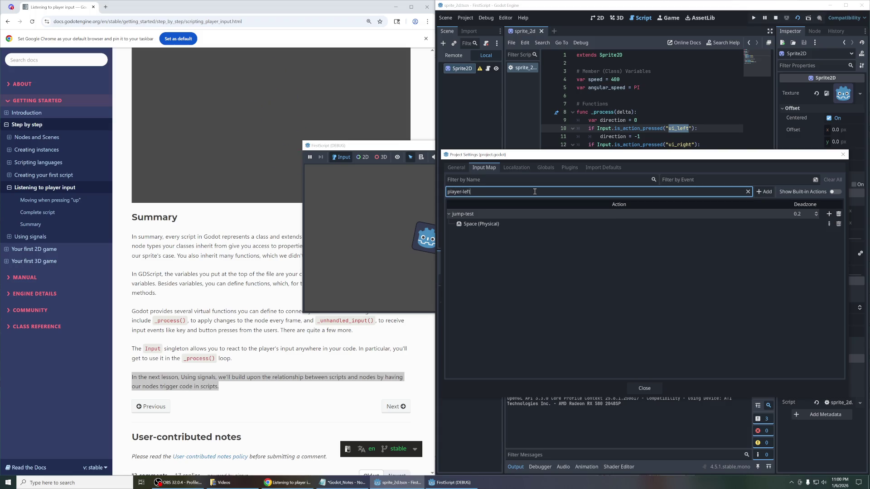
click(755, 192)
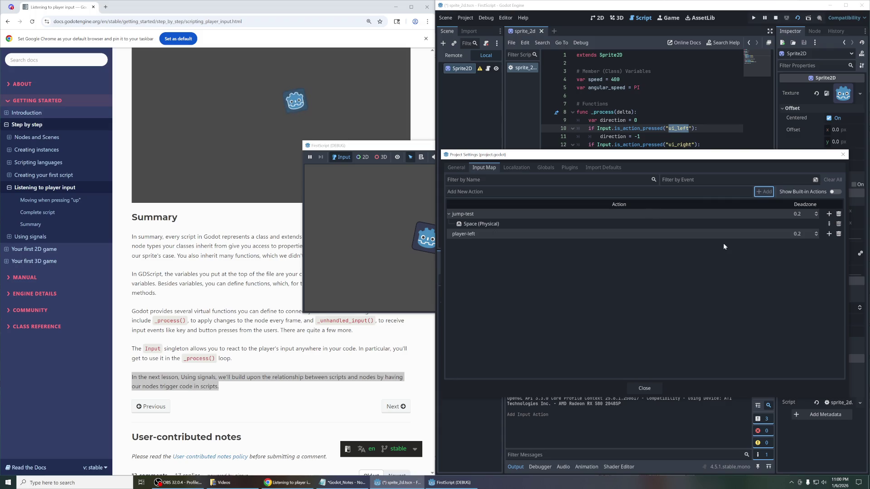
Step: Bind the Left arrow key to player-left and close Project Settings
click(829, 234)
click(386, 213)
text(space)
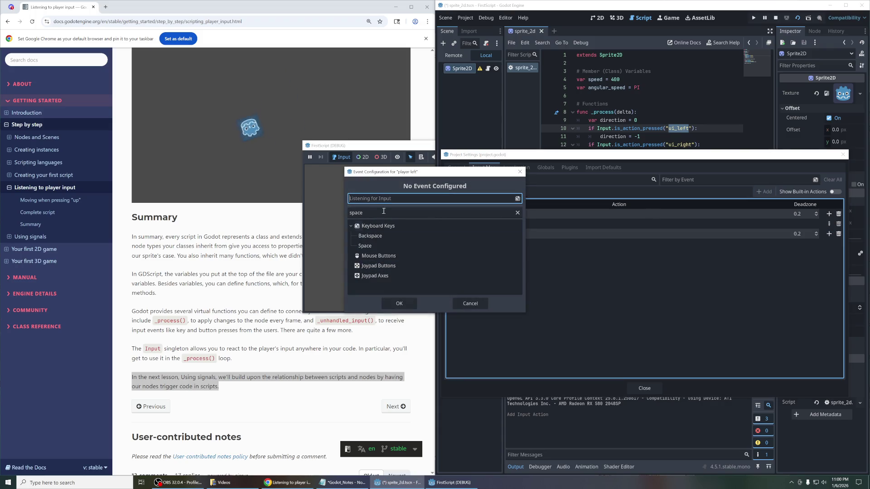
double_click(374, 212)
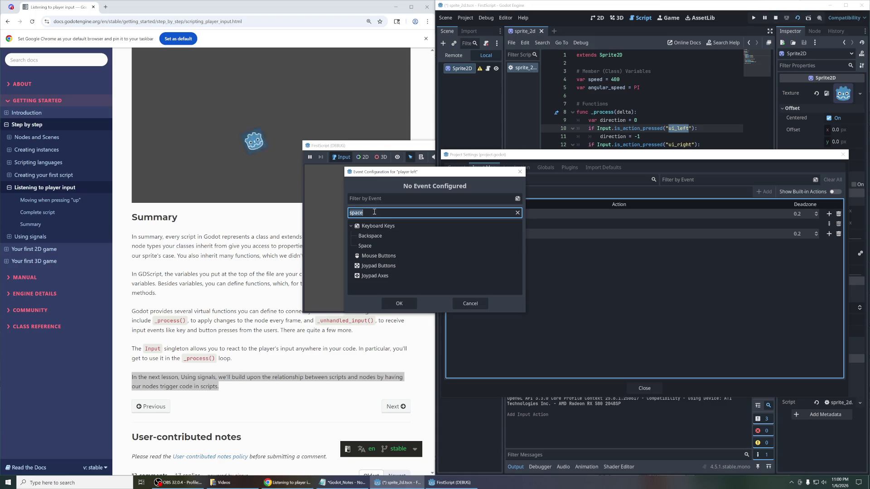
text(left)
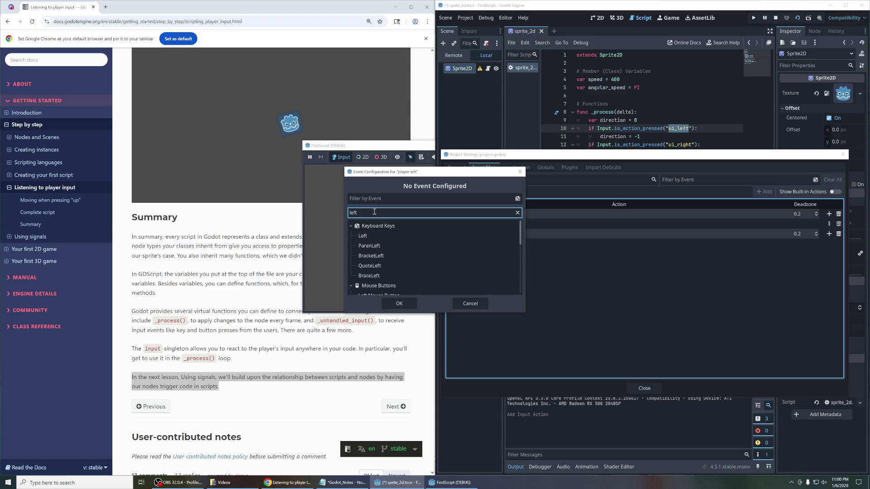
click(396, 236)
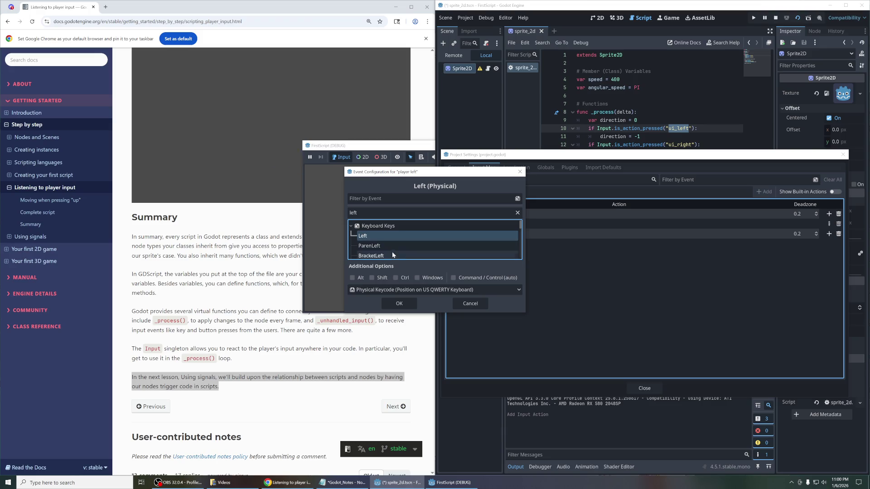
click(399, 304)
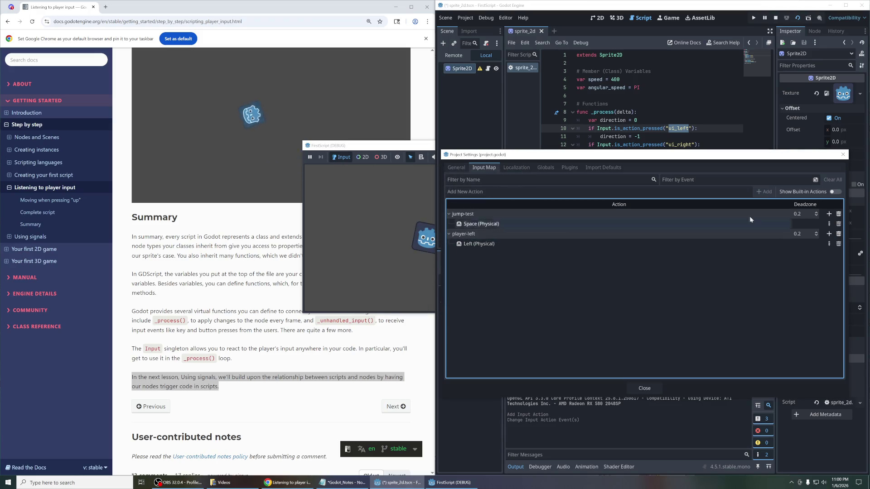
click(843, 155)
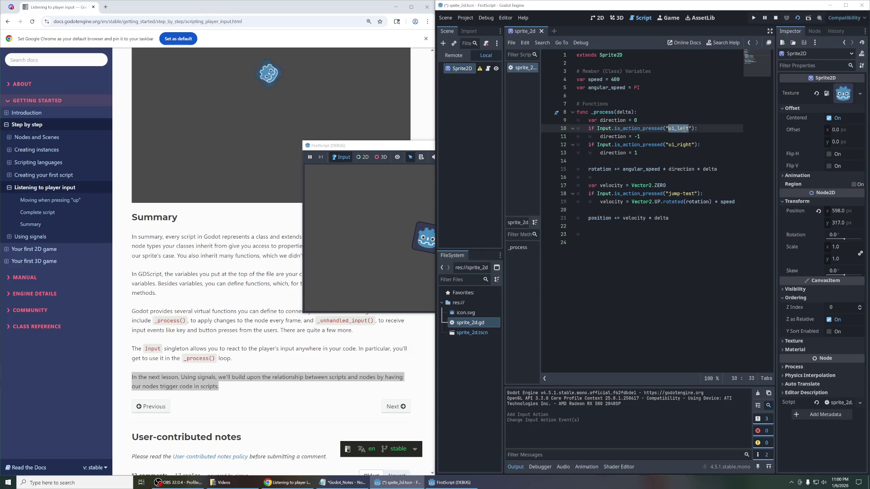
Step: Replace "ui_left" with "player-left" on line 10 and save the script
text(ui_left)
key(BackSpace)
key(BackSpace)
key(BackSpace)
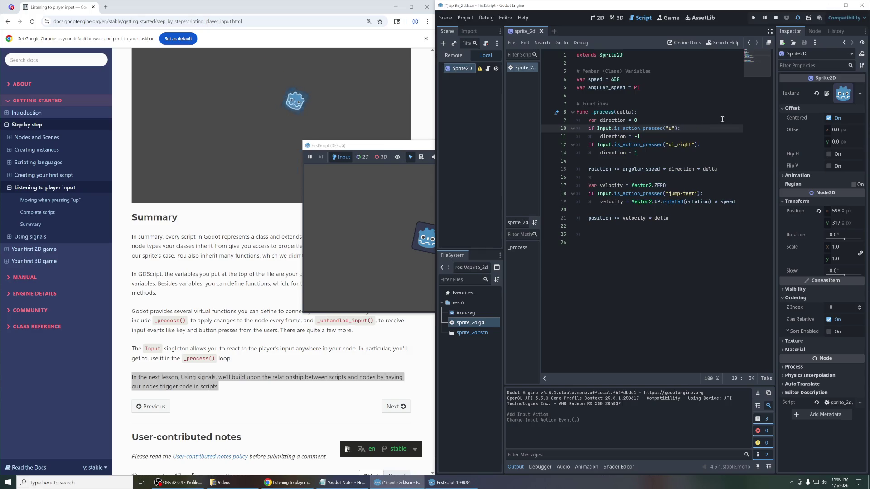
text(player-left)
key(ctrl+s)
click(725, 107)
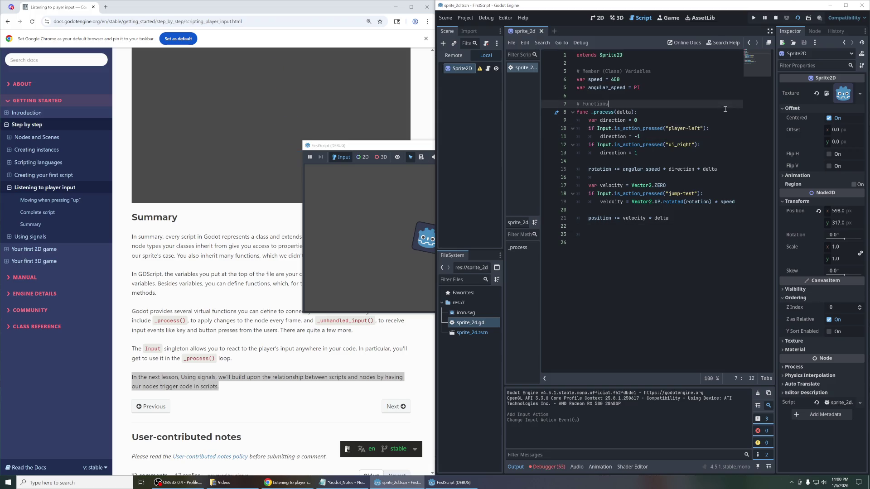
Step: Rerun the game and turn the icon with the Left and Right arrows
click(796, 20)
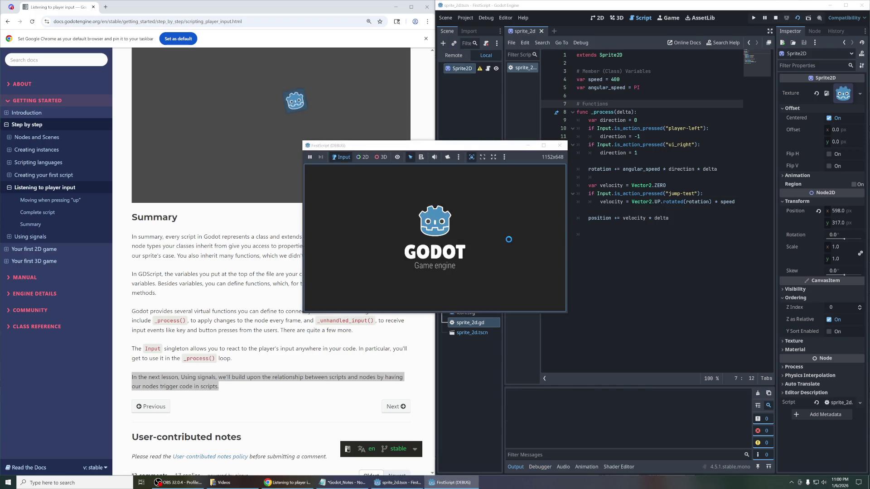
key(Left)
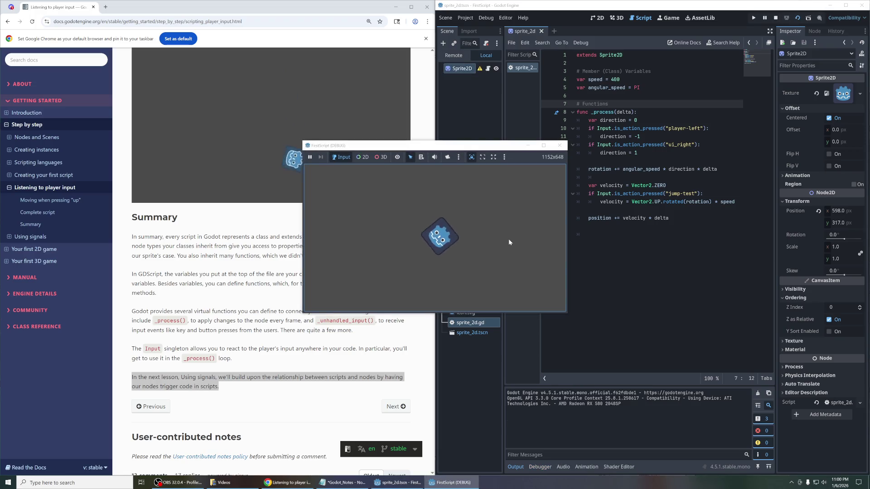
key(Right)
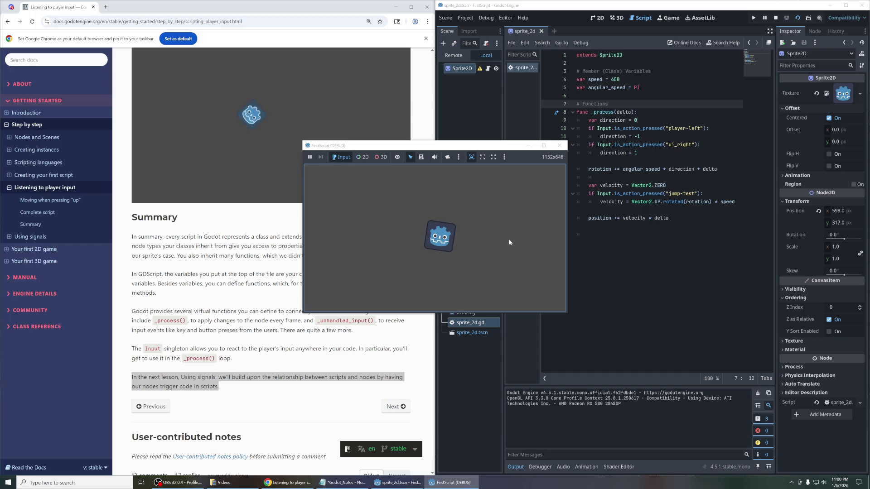